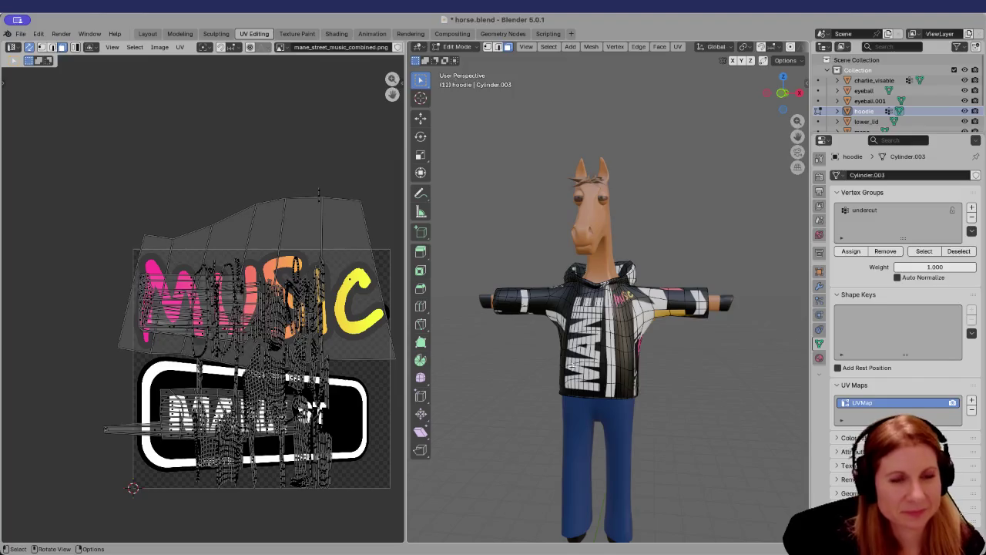
Save horse.blend and switch from UV Editing to the Layout workspace.
{"action": "key", "text": "ctrl+s"}
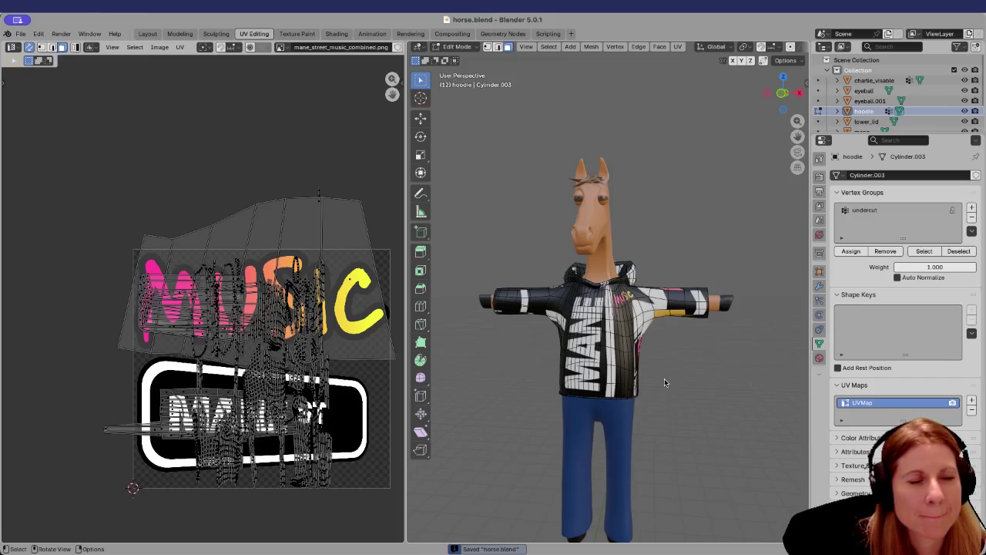
{"action": "left_click", "coordinate": [147, 33]}
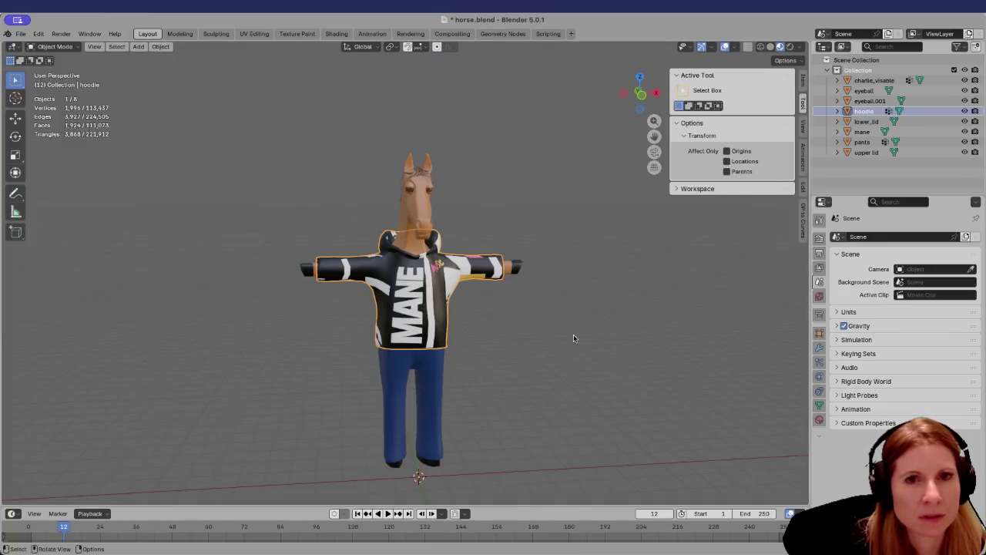
Export the horse to horse.fbx in the horse models folder using the current FBX options.
{"action": "left_click", "coordinate": [20, 34]}
{"action": "mouse_move", "coordinate": [46, 190]}
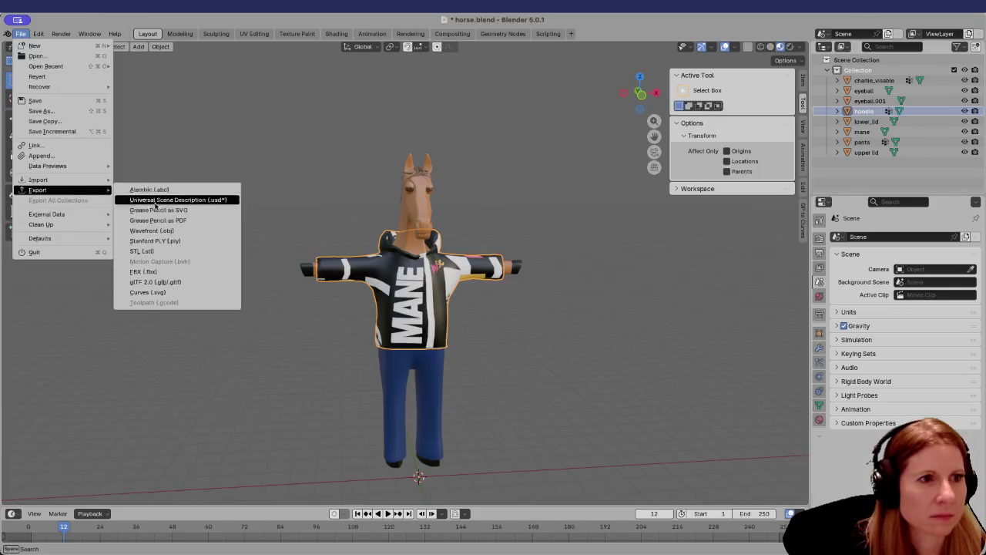
{"action": "left_click", "coordinate": [171, 266]}
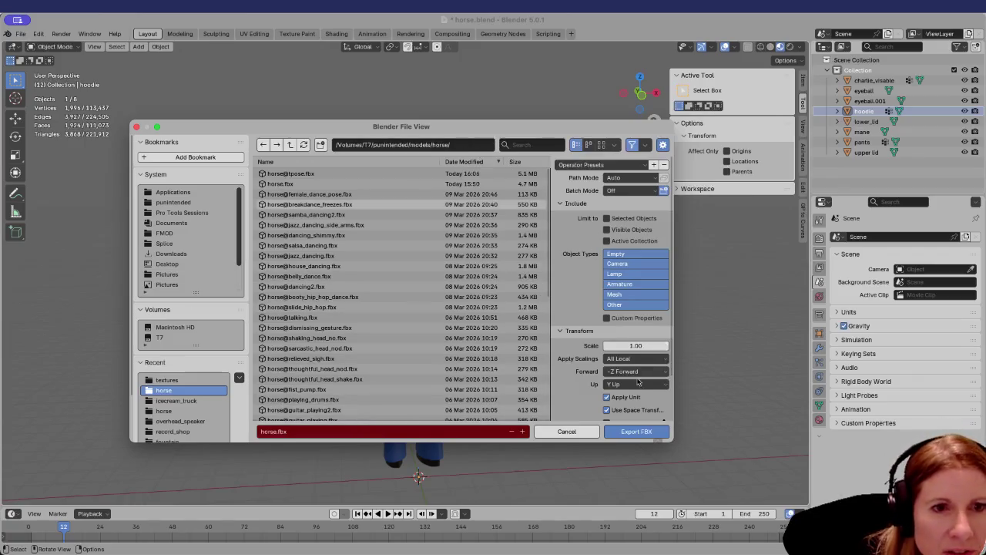
{"action": "scroll", "coordinate": [638, 374], "scroll_direction": "down", "scroll_amount": 2}
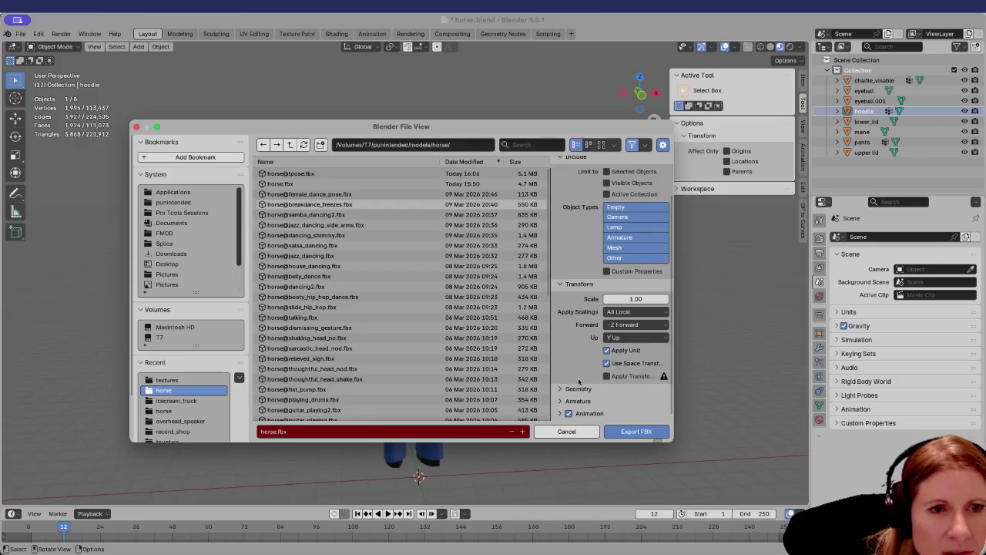
{"action": "scroll", "coordinate": [626, 353], "scroll_direction": "up", "scroll_amount": 2}
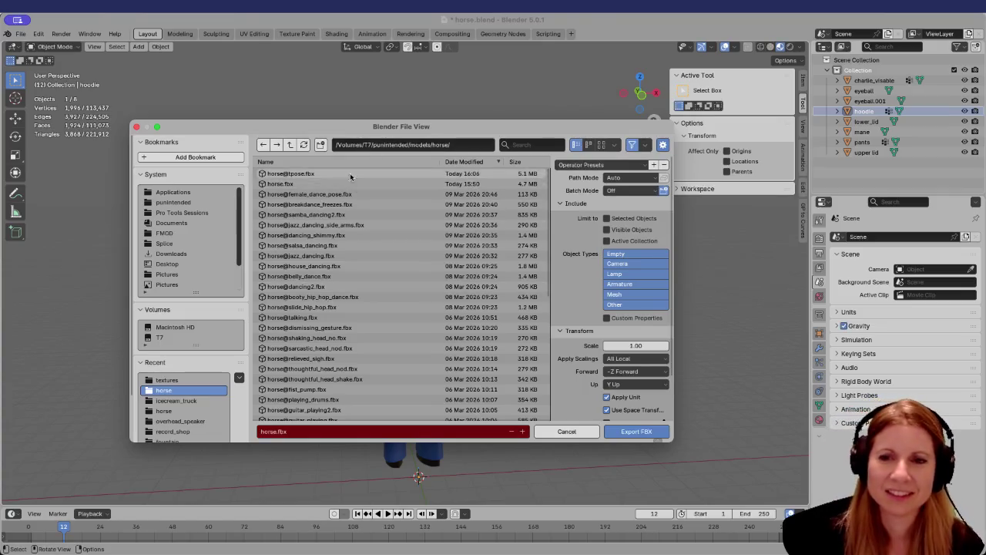
{"action": "left_click_drag", "start_coordinate": [305, 125], "coordinate": [253, 107]}
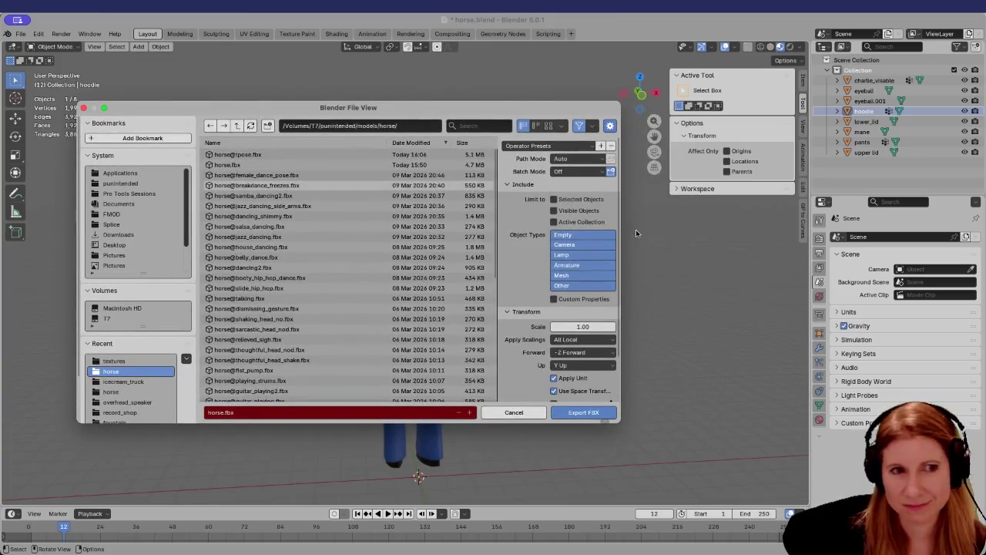
{"action": "scroll", "coordinate": [570, 359], "scroll_direction": "down", "scroll_amount": 2}
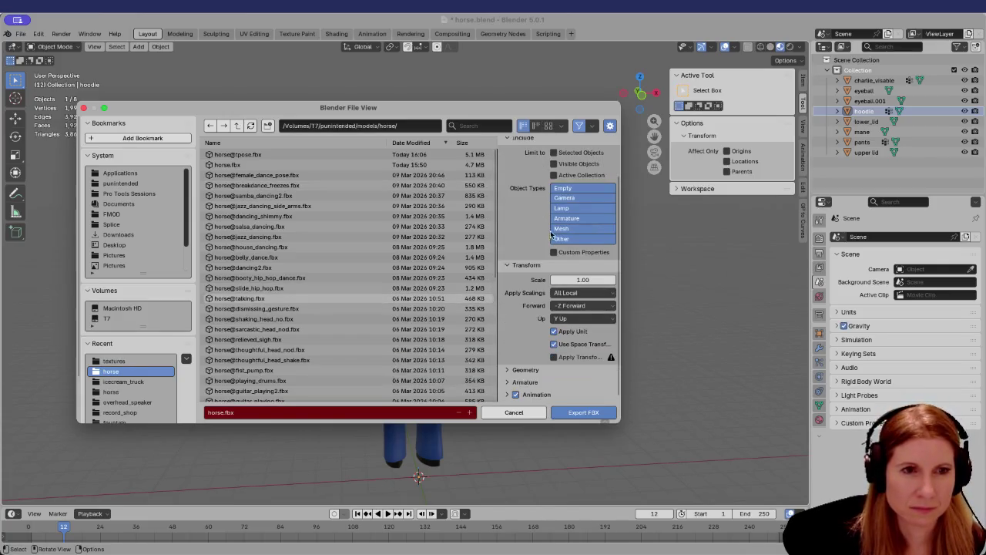
{"action": "scroll", "coordinate": [567, 282], "scroll_direction": "up", "scroll_amount": 2}
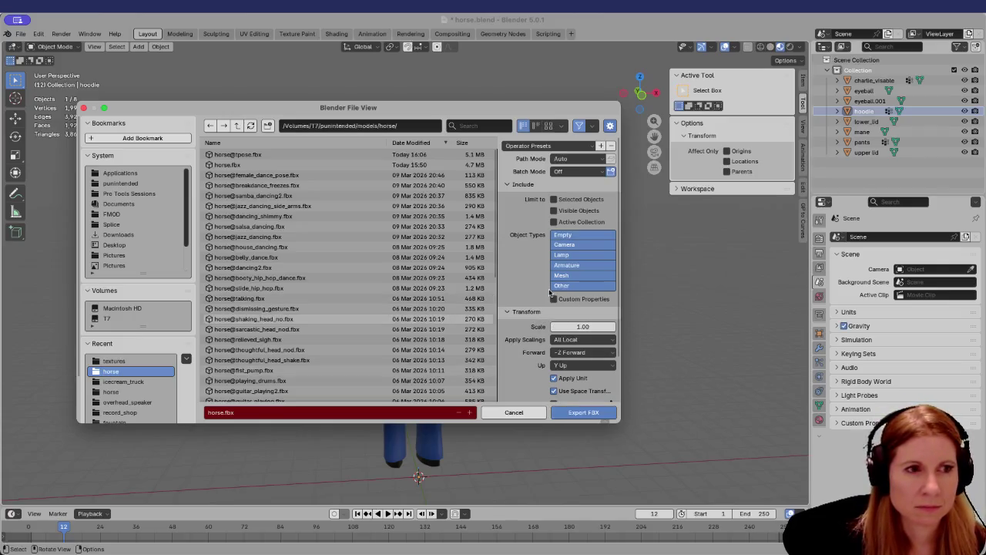
{"action": "left_click", "coordinate": [594, 413]}
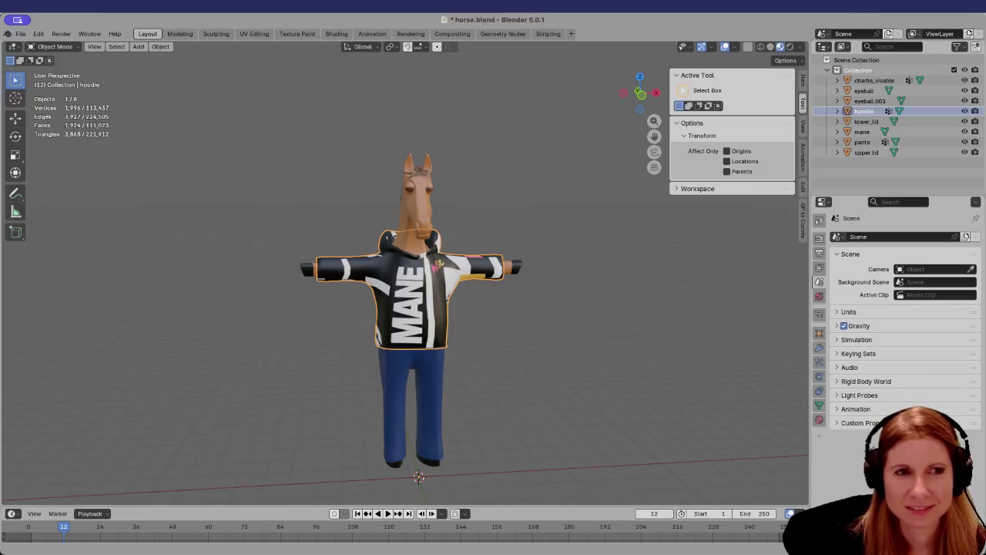
{"action": "mouse_move", "coordinate": [62, 550]}
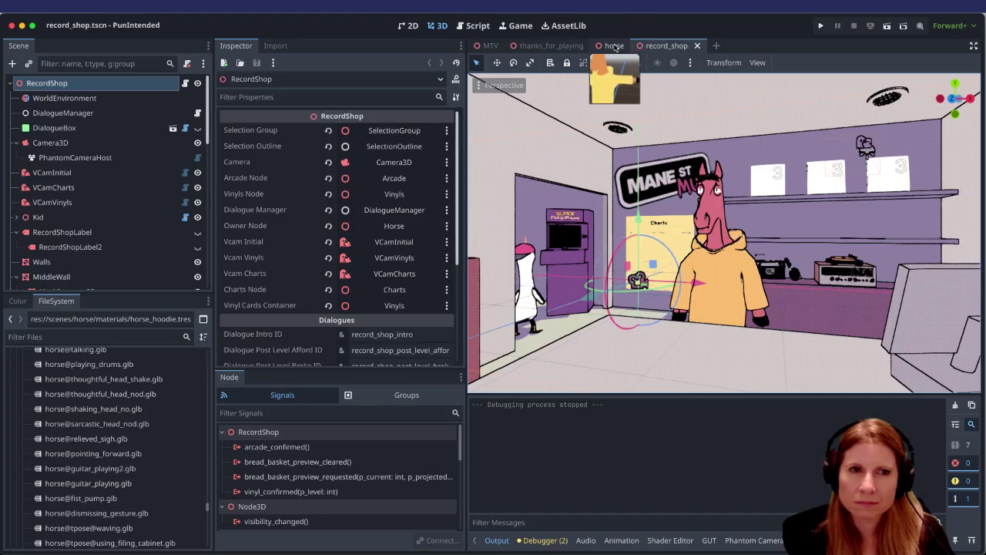
Switch to the horse scene tab to watch the horse animate.
{"action": "left_click", "coordinate": [614, 46]}
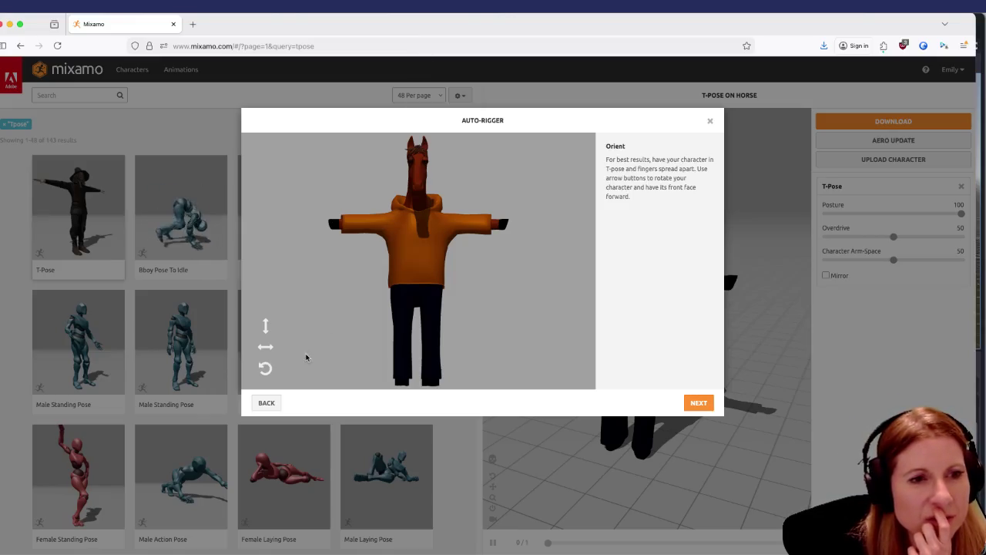
Drop the chin, wrist, elbow and knee markers onto the horse, then uncheck Use Symmetry.
{"action": "left_click", "coordinate": [698, 402]}
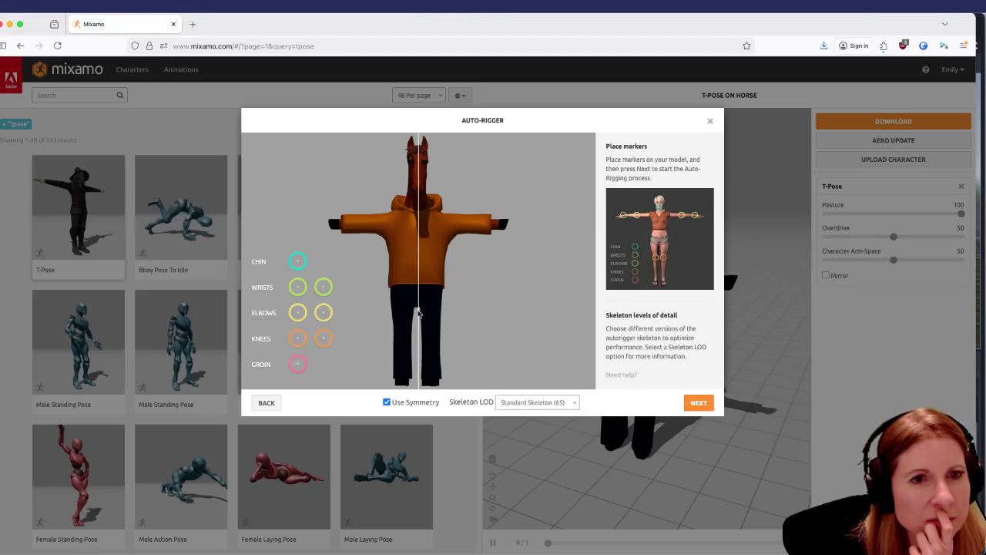
{"action": "left_click_drag", "start_coordinate": [296, 262], "coordinate": [419, 192]}
{"action": "left_click_drag", "start_coordinate": [293, 287], "coordinate": [340, 225]}
{"action": "left_click_drag", "start_coordinate": [296, 312], "coordinate": [368, 223]}
{"action": "mouse_move", "coordinate": [298, 338]}
{"action": "left_mouse_down"}
{"action": "mouse_move", "coordinate": [400, 348]}
{"action": "mouse_move", "coordinate": [402, 339]}
{"action": "left_mouse_up"}
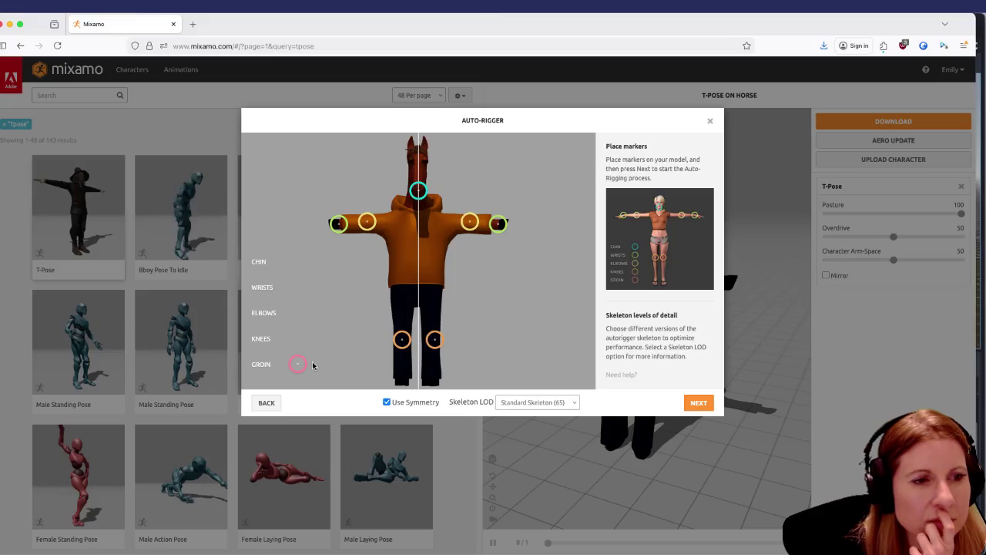
{"action": "left_click", "coordinate": [386, 403]}
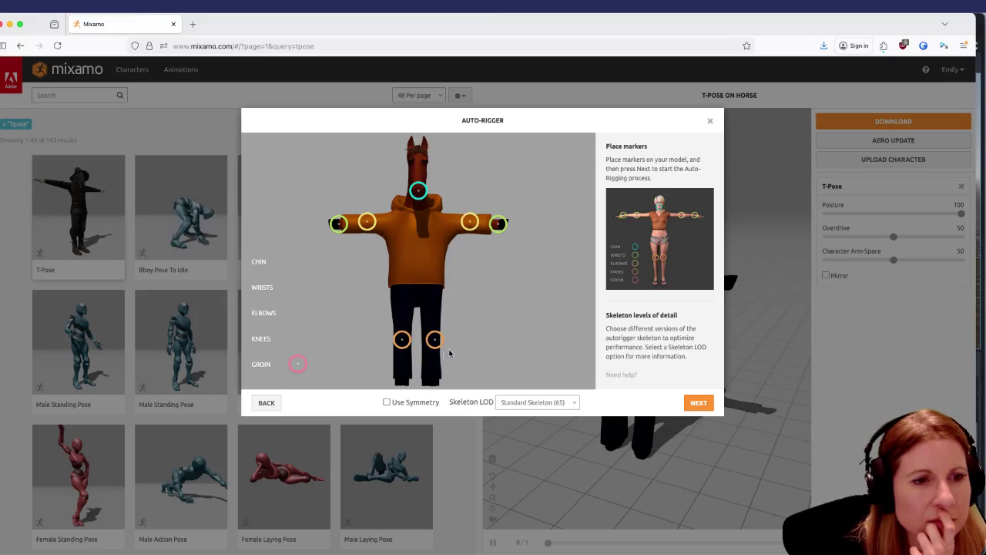
Nudge the right knee marker and place the groin marker at the horse's crotch.
{"action": "left_click_drag", "start_coordinate": [435, 340], "coordinate": [433, 343]}
{"action": "mouse_move", "coordinate": [297, 364]}
{"action": "left_mouse_down"}
{"action": "mouse_move", "coordinate": [351, 308]}
{"action": "mouse_move", "coordinate": [410, 296]}
{"action": "mouse_move", "coordinate": [417, 307]}
{"action": "left_mouse_up"}
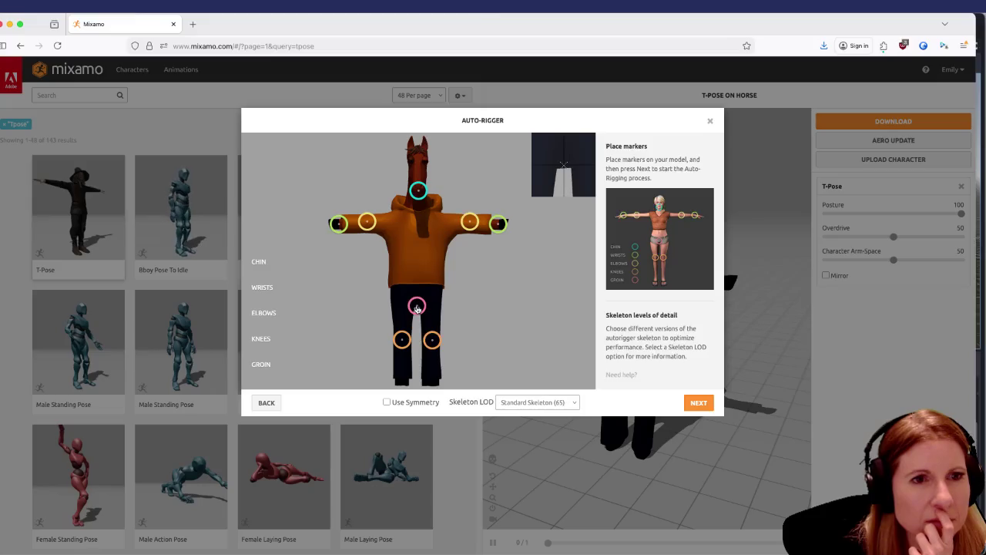
{"action": "left_click_drag", "start_coordinate": [417, 309], "coordinate": [417, 308]}
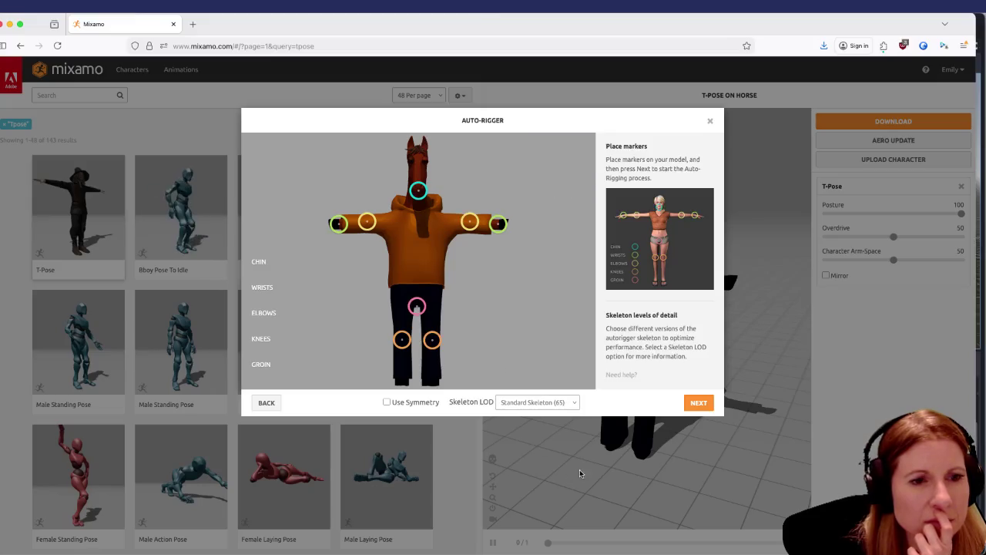
Choose the No Fingers (25) skeleton LOD and start auto-rigging the horse.
{"action": "left_click", "coordinate": [537, 401]}
{"action": "left_click", "coordinate": [536, 430]}
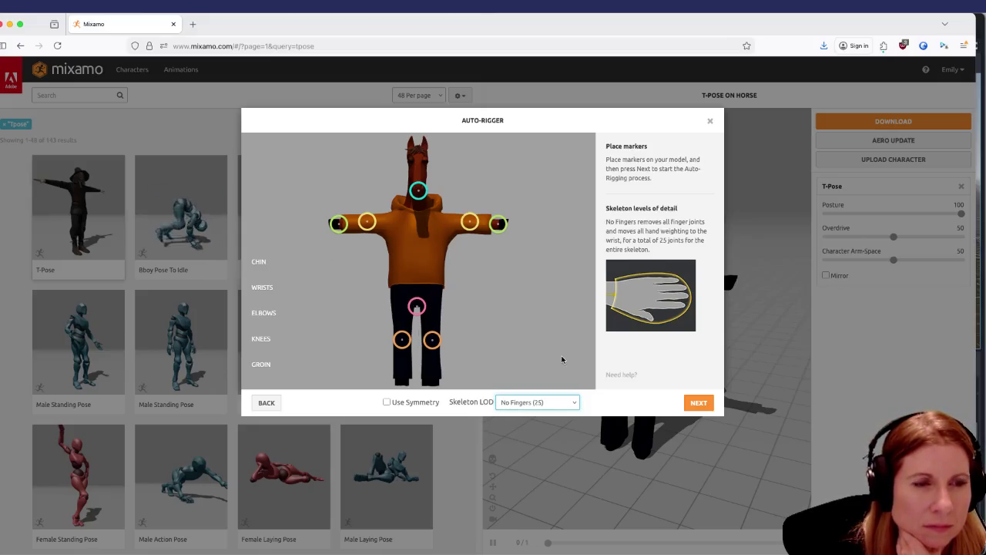
{"action": "left_click", "coordinate": [709, 404]}
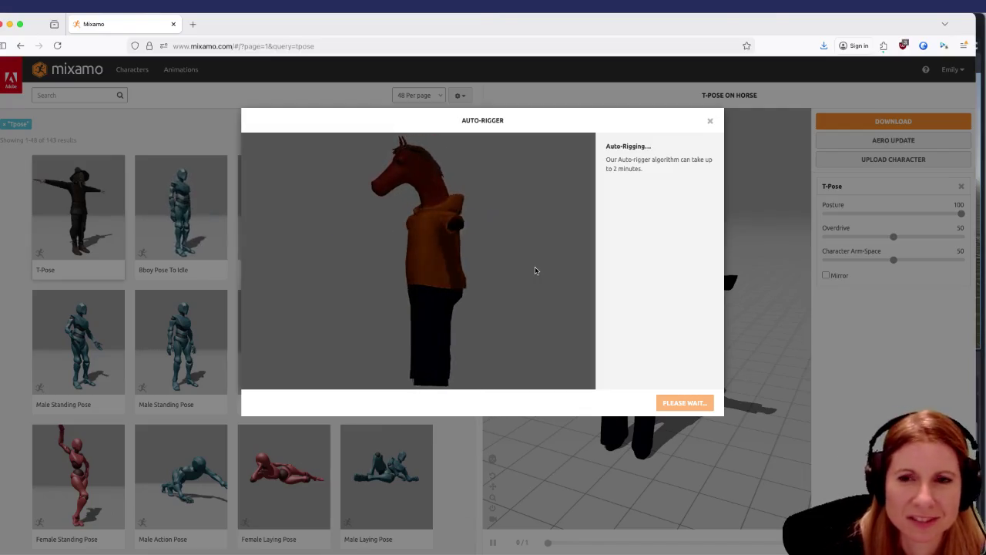
{"action": "mouse_move", "coordinate": [535, 552]}
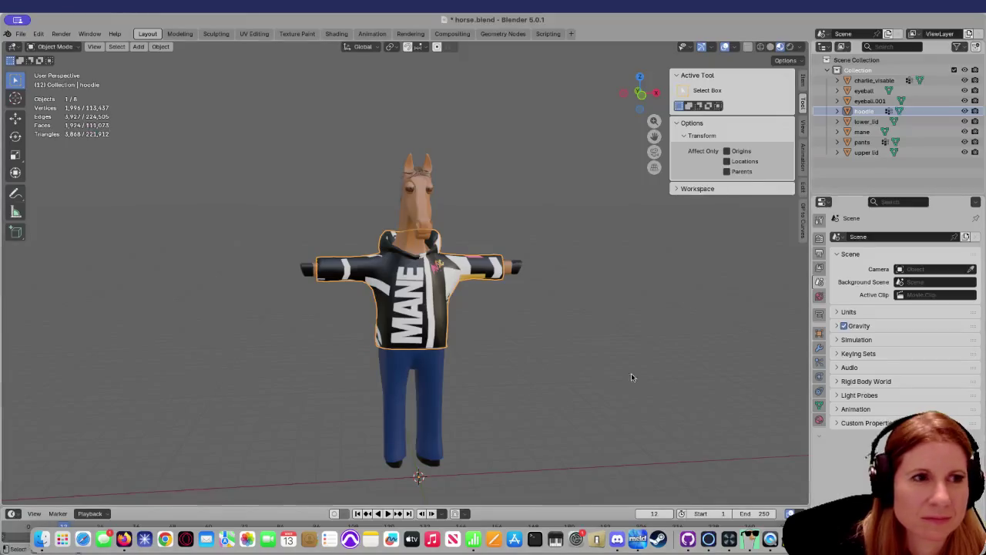
Start another FBX export of the horse and scroll through its options.
{"action": "left_click", "coordinate": [21, 34]}
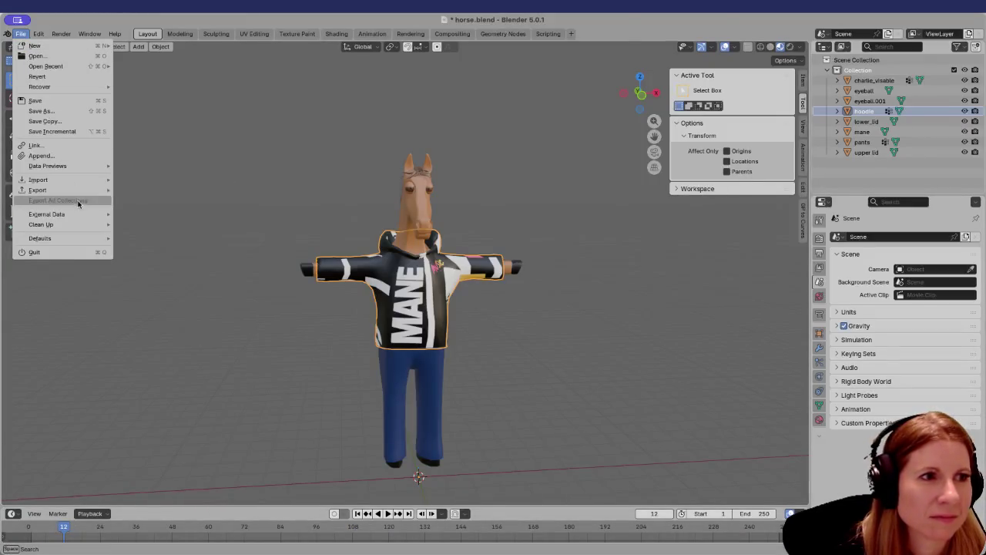
{"action": "mouse_move", "coordinate": [83, 189]}
{"action": "left_click", "coordinate": [177, 272]}
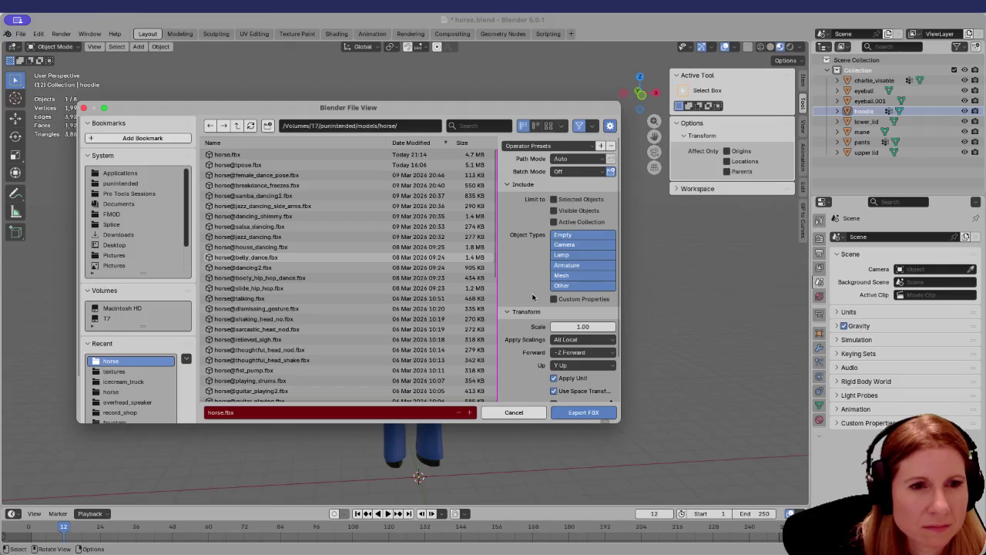
{"action": "scroll", "coordinate": [545, 321], "scroll_direction": "down", "scroll_amount": 2}
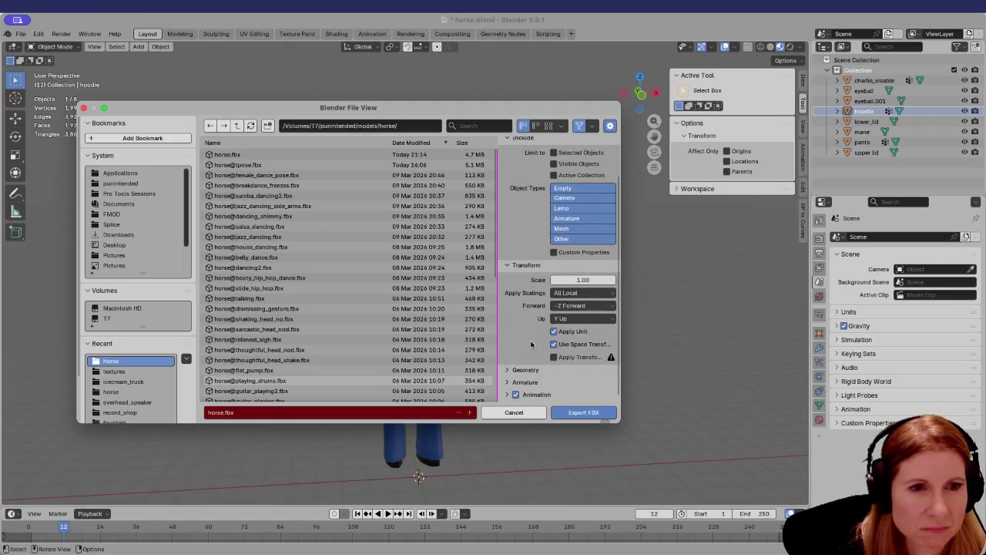
{"action": "scroll", "coordinate": [543, 333], "scroll_direction": "up", "scroll_amount": 2}
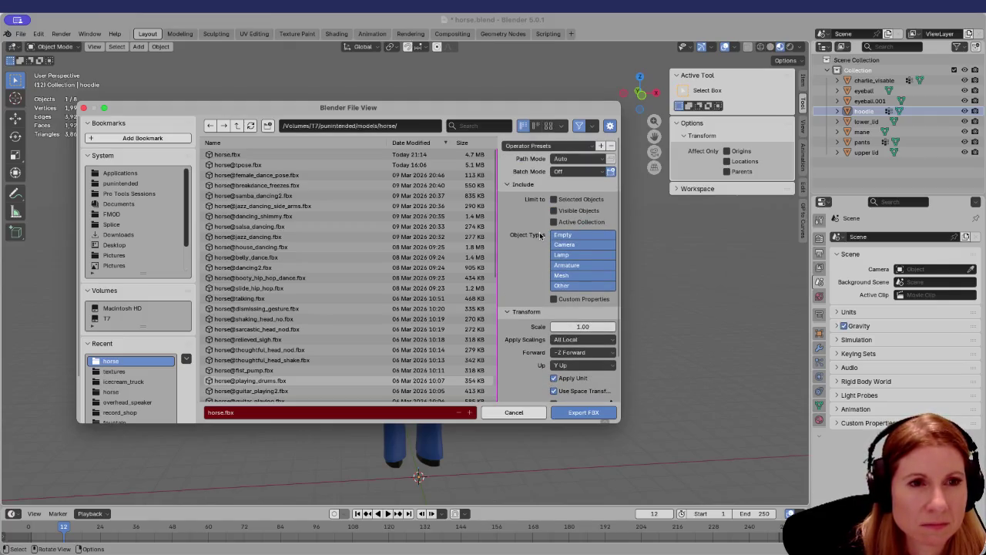
{"action": "scroll", "coordinate": [543, 273], "scroll_direction": "down", "scroll_amount": 1}
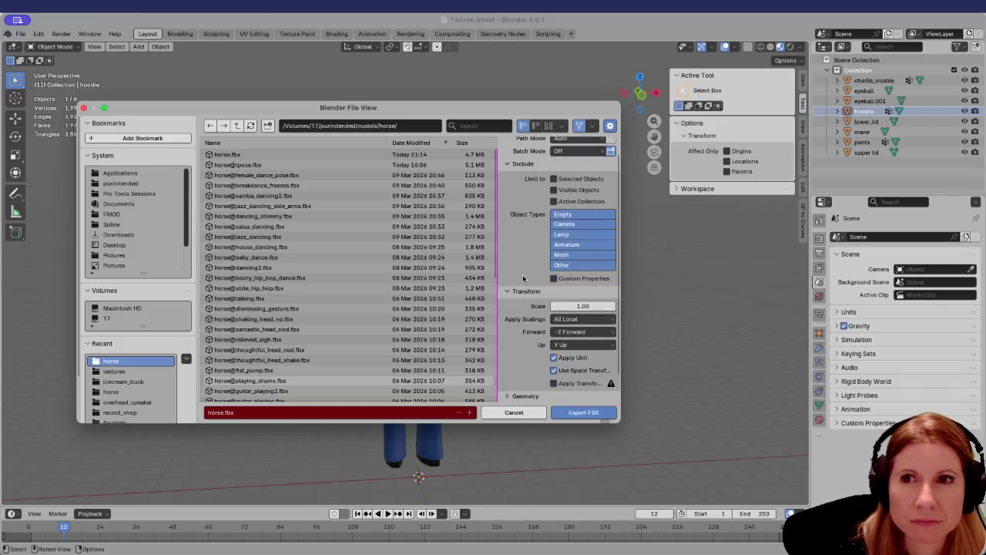
{"action": "scroll", "coordinate": [545, 283], "scroll_direction": "down", "scroll_amount": 1}
Expand and review the Geometry and Armature export settings, then cancel without exporting.
{"action": "left_click", "coordinate": [509, 371]}
{"action": "scroll", "coordinate": [529, 343], "scroll_direction": "down", "scroll_amount": 5}
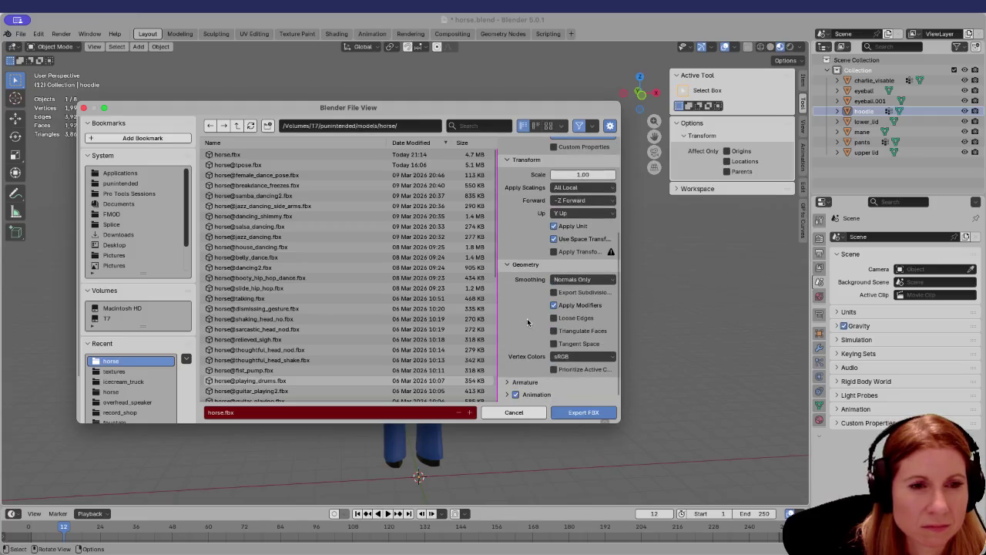
{"action": "left_click", "coordinate": [506, 383]}
{"action": "scroll", "coordinate": [523, 329], "scroll_direction": "down", "scroll_amount": 3}
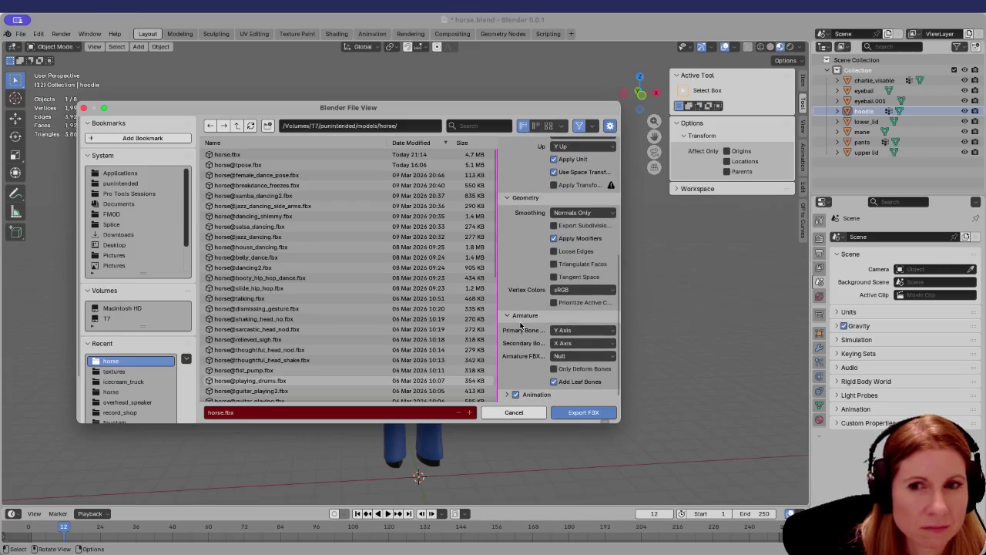
{"action": "scroll", "coordinate": [539, 333], "scroll_direction": "up", "scroll_amount": 10}
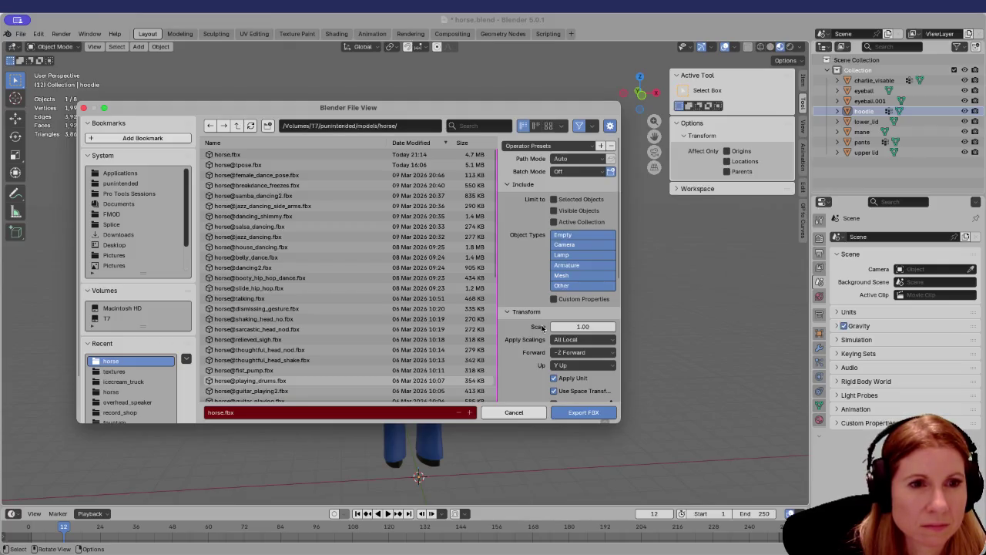
{"action": "scroll", "coordinate": [542, 328], "scroll_direction": "down", "scroll_amount": 5}
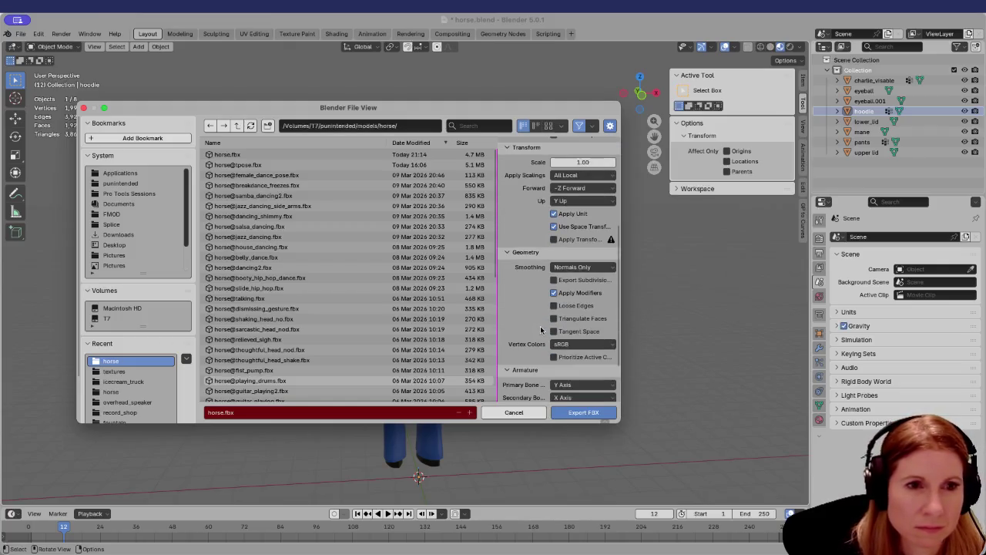
{"action": "scroll", "coordinate": [544, 326], "scroll_direction": "down", "scroll_amount": 3}
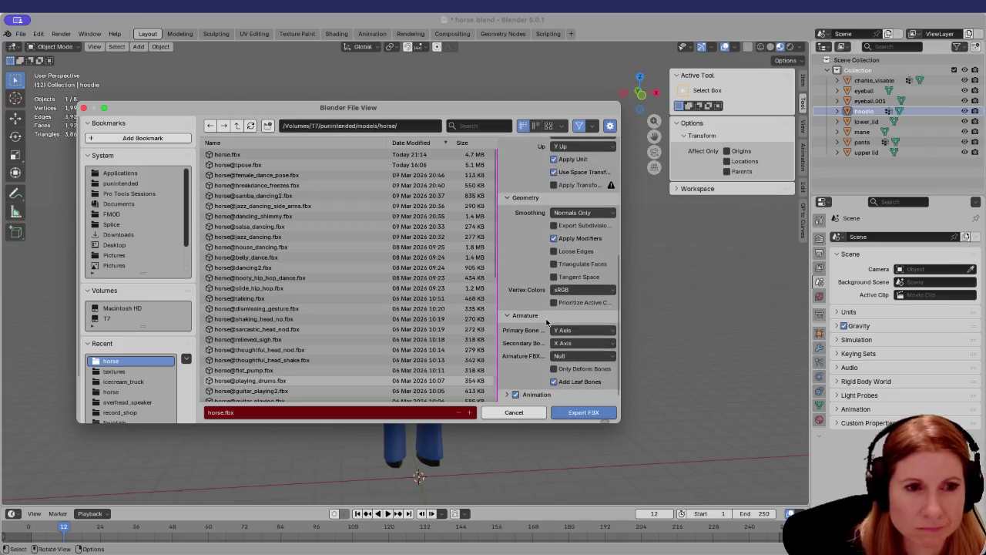
{"action": "left_click", "coordinate": [514, 412]}
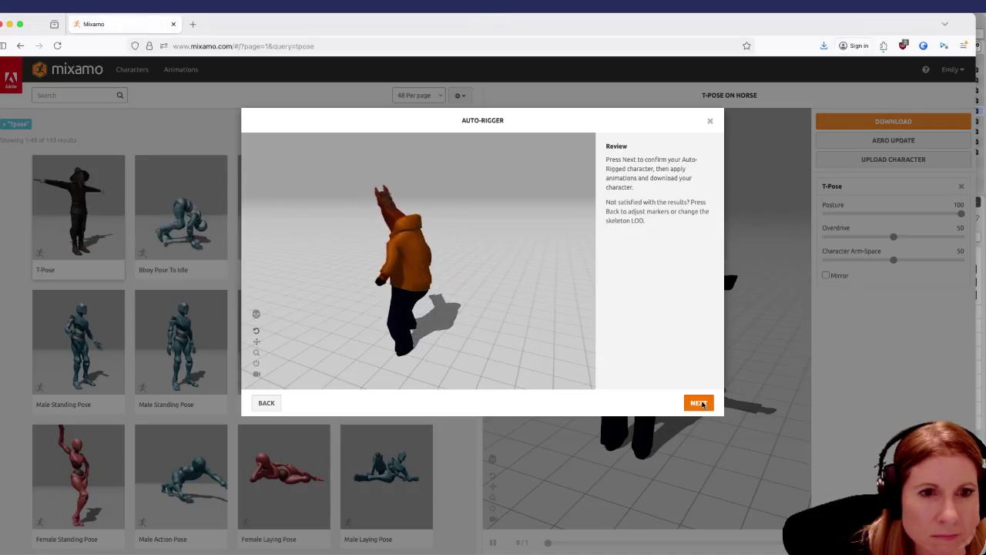
Confirm the auto-rigged horse as the new Mixamo character and apply the T-Pose animation.
{"action": "left_click", "coordinate": [700, 403]}
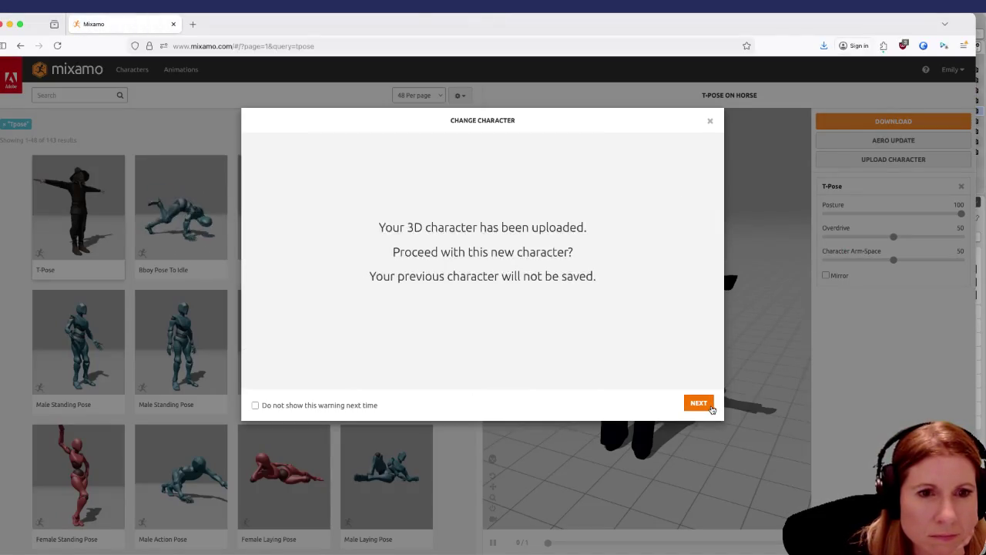
{"action": "left_click", "coordinate": [709, 404]}
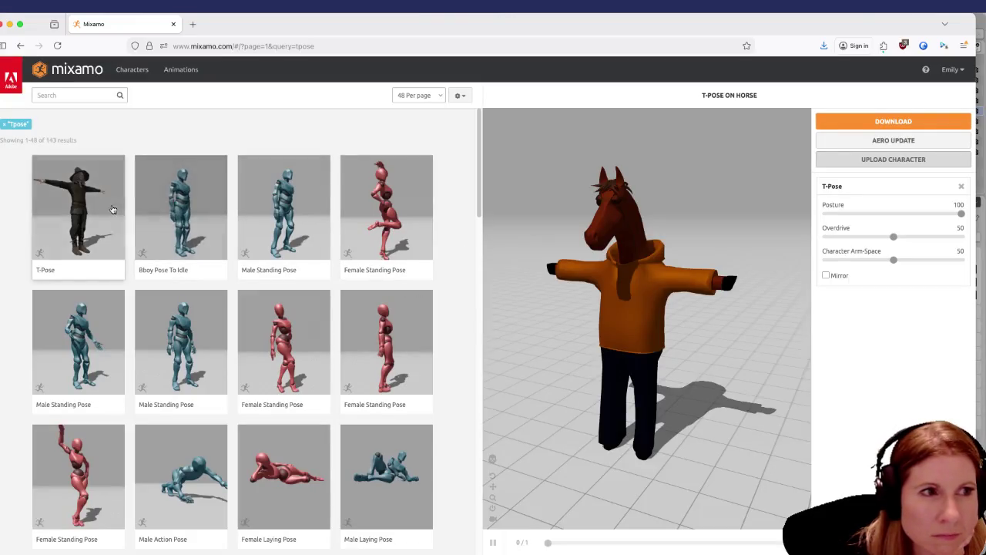
{"action": "left_click", "coordinate": [85, 191]}
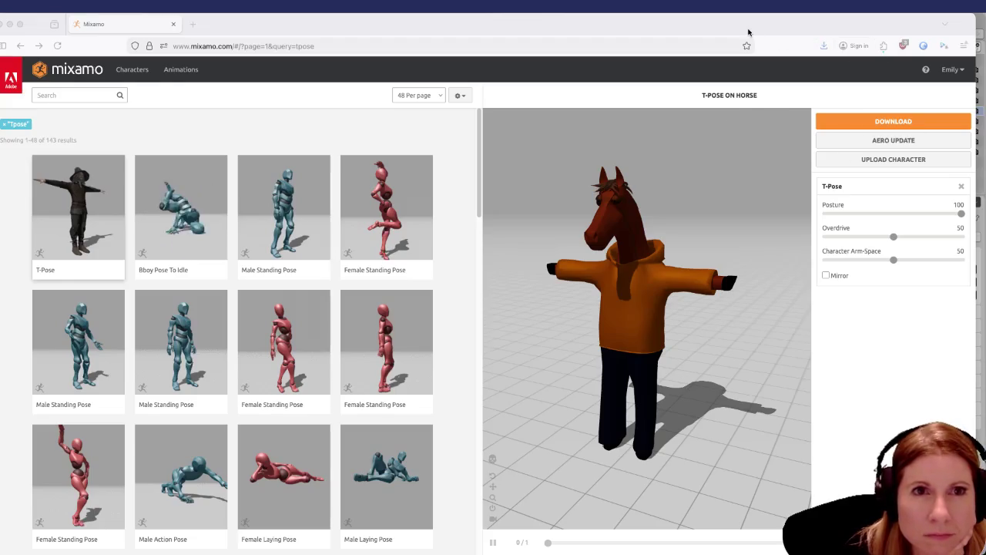
Download the T-posed horse in FBX for Unity (.fbx) format.
{"action": "left_click", "coordinate": [873, 121]}
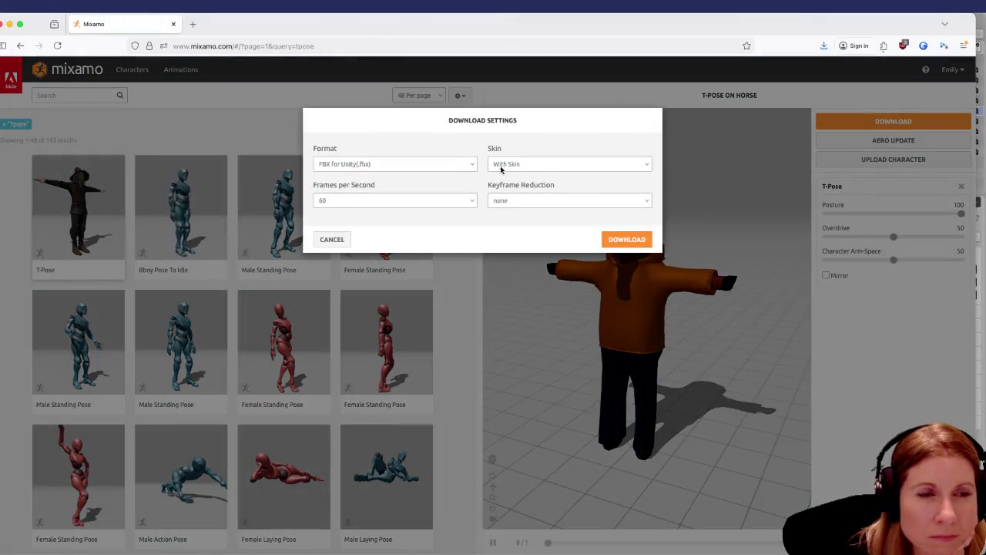
{"action": "left_click", "coordinate": [396, 164]}
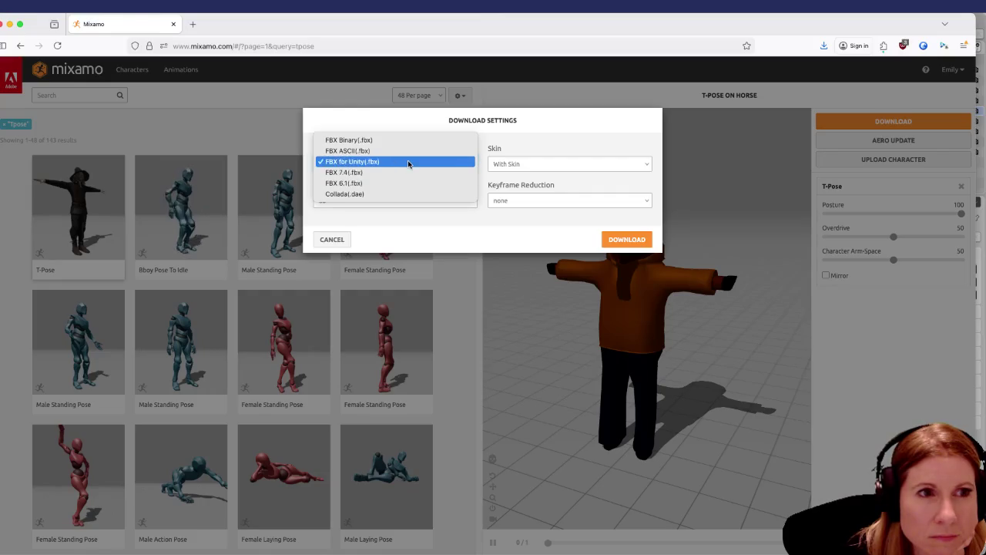
{"action": "left_click", "coordinate": [408, 161]}
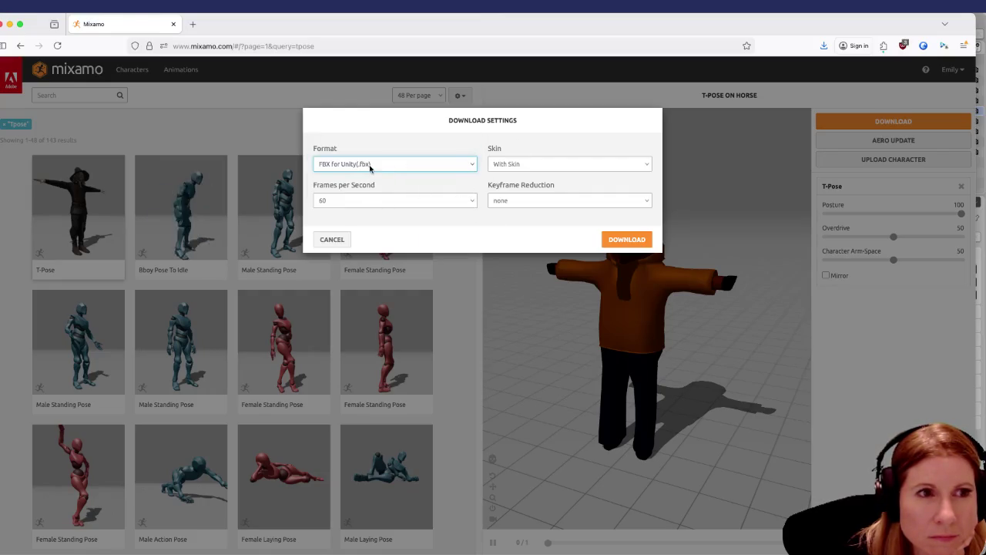
{"action": "left_click", "coordinate": [617, 238]}
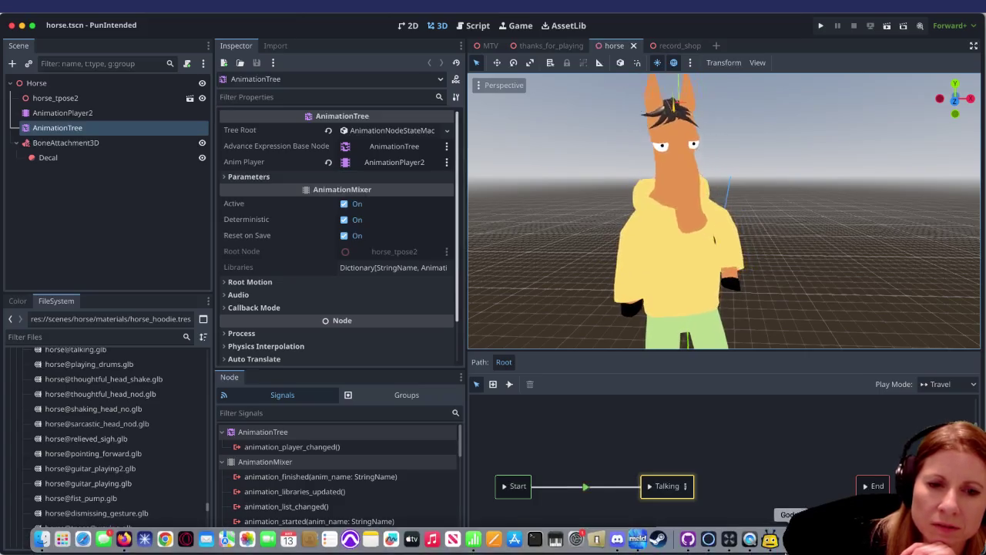
Bring Blender to the front once the Mixamo download has finished.
{"action": "left_click", "coordinate": [790, 539]}
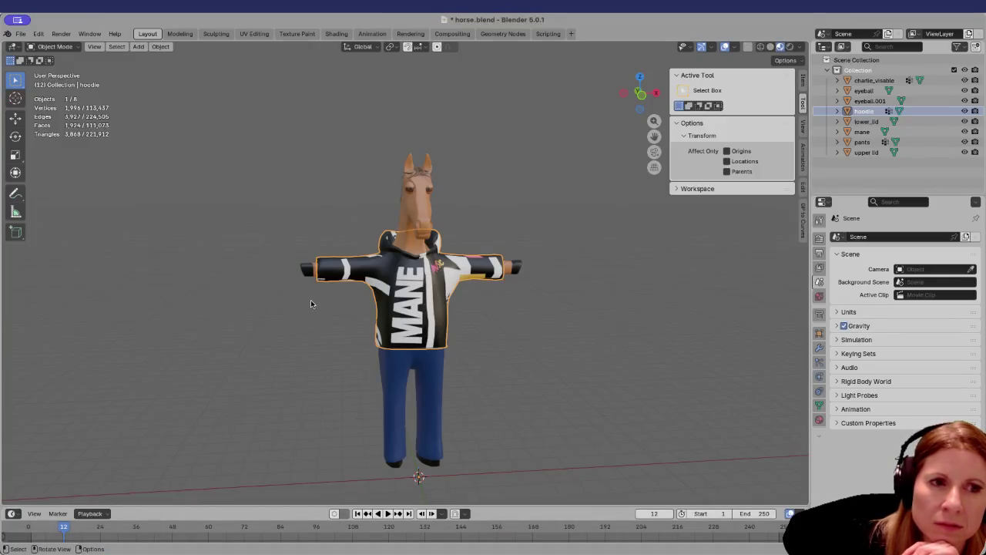
Enlarge Blender's 3D viewport, deselect the hoodie, and return to the Godot editor.
{"action": "scroll", "coordinate": [312, 303], "scroll_direction": "up", "scroll_amount": 1}
{"action": "mouse_move", "coordinate": [282, 505]}
{"action": "left_mouse_down"}
{"action": "mouse_move", "coordinate": [293, 493]}
{"action": "mouse_move", "coordinate": [308, 328]}
{"action": "mouse_move", "coordinate": [316, 436]}
{"action": "mouse_move", "coordinate": [296, 518]}
{"action": "left_mouse_up"}
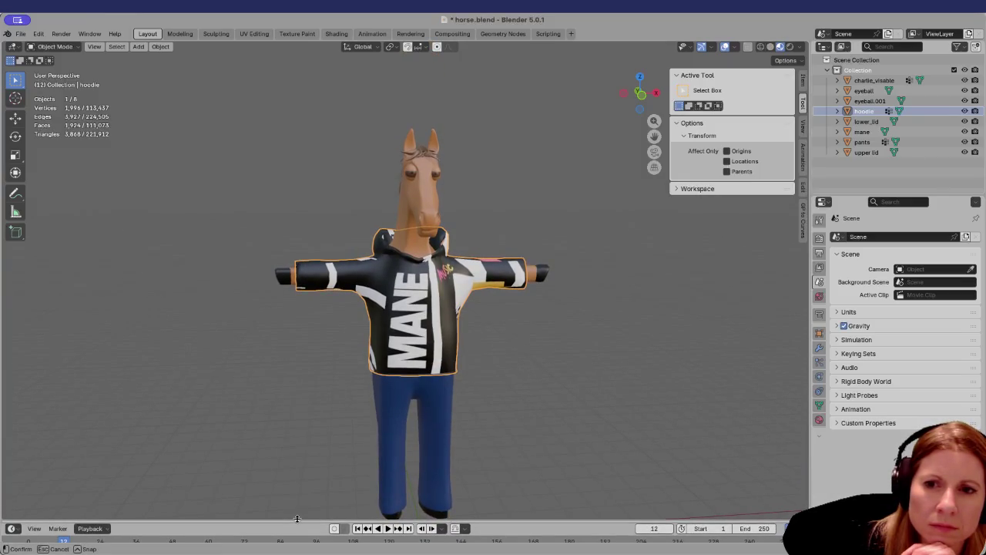
{"action": "left_click_drag", "start_coordinate": [297, 519], "coordinate": [298, 520]}
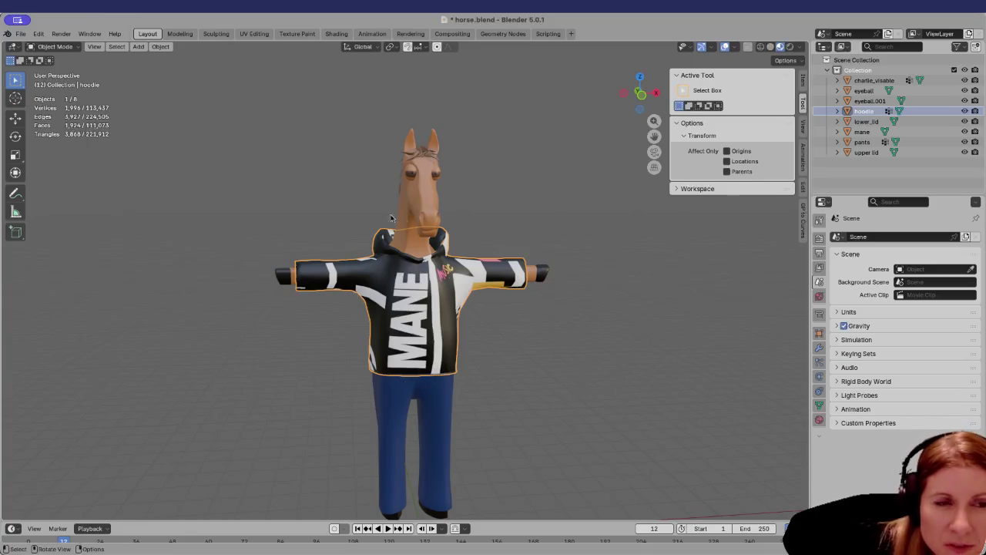
{"action": "left_click", "coordinate": [291, 373]}
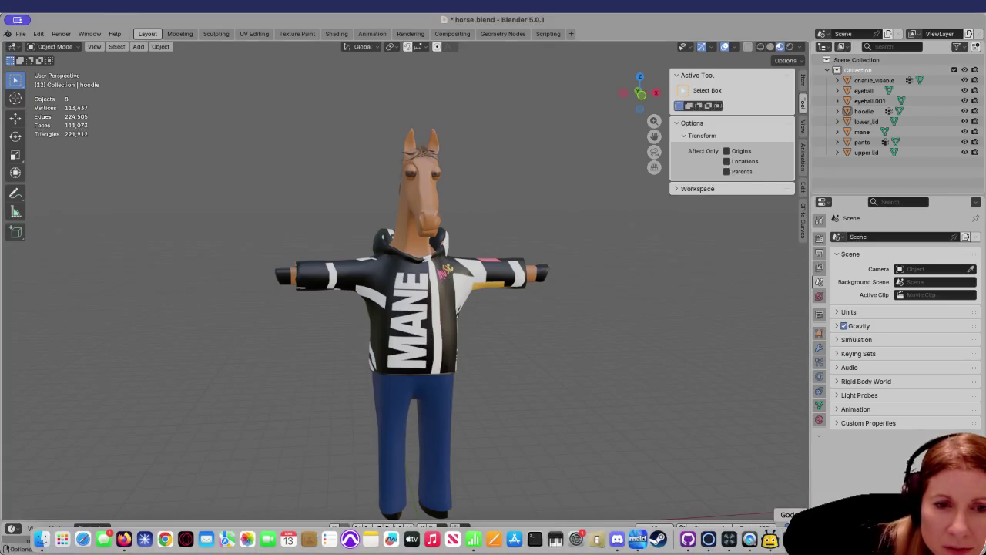
{"action": "left_click", "coordinate": [795, 539]}
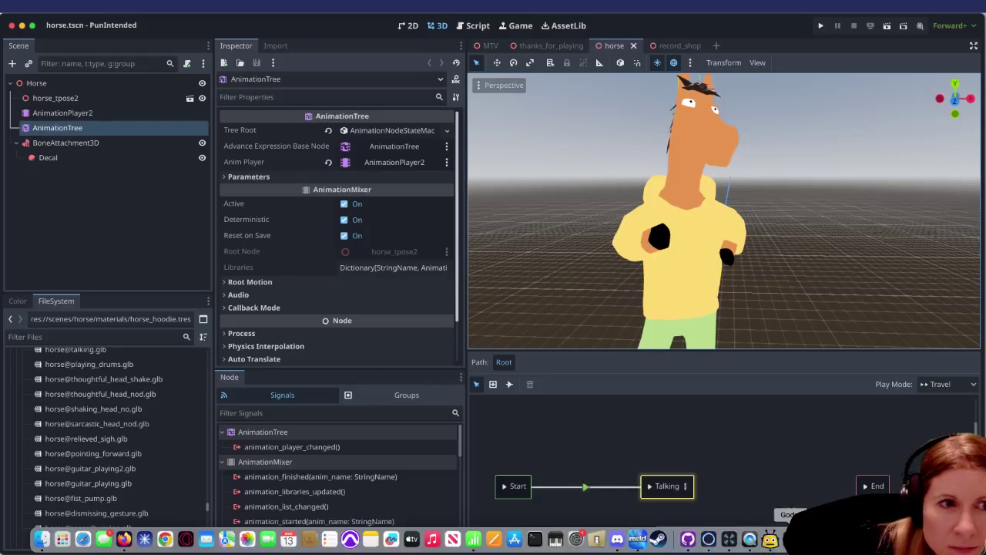
Filter the FileSystem dock by 'hood', then change the filter to 'horse'.
{"action": "left_click", "coordinate": [126, 339]}
{"action": "type", "text": "hood"}
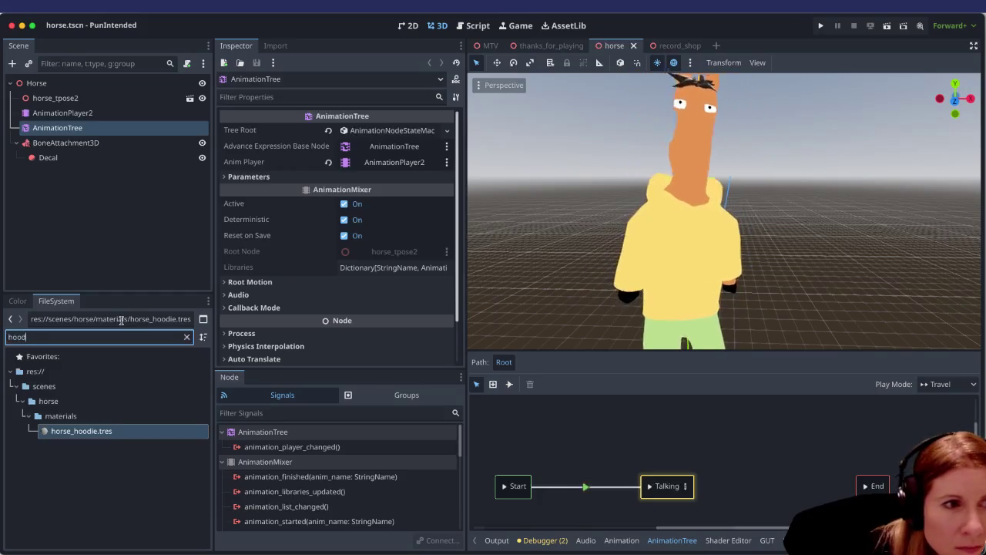
{"action": "left_click", "coordinate": [187, 336]}
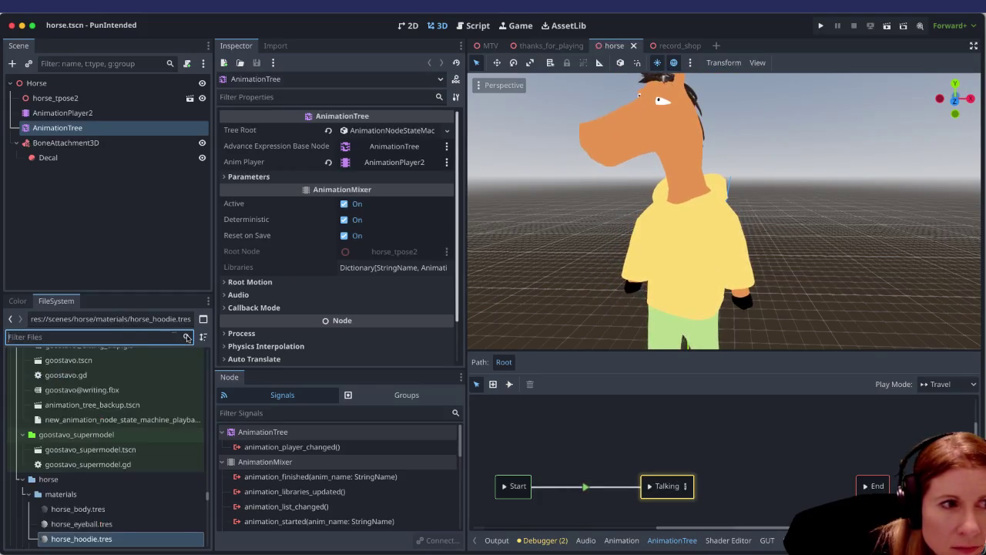
{"action": "type", "text": "horse"}
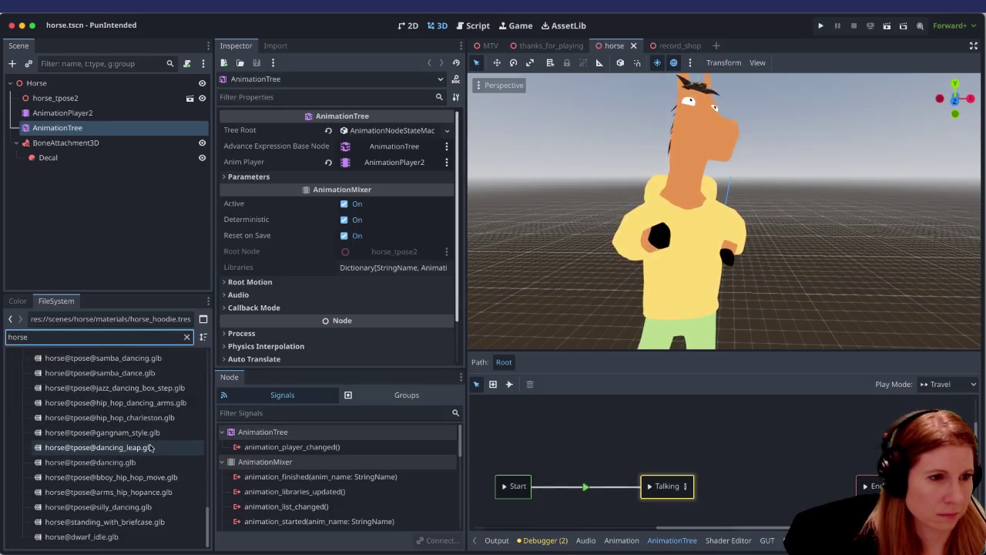
{"action": "scroll", "coordinate": [152, 447], "scroll_direction": "up", "scroll_amount": 2}
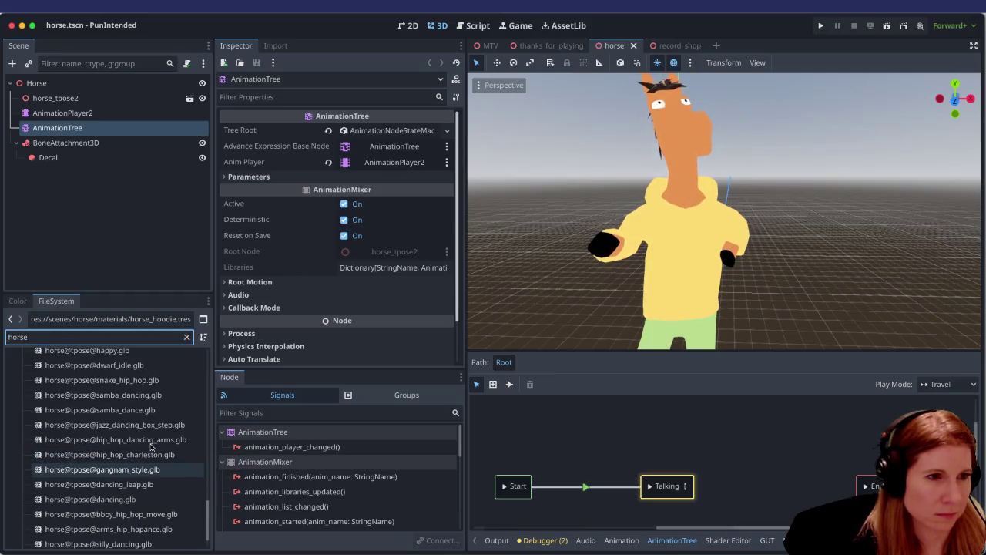
{"action": "scroll", "coordinate": [152, 447], "scroll_direction": "up", "scroll_amount": 5}
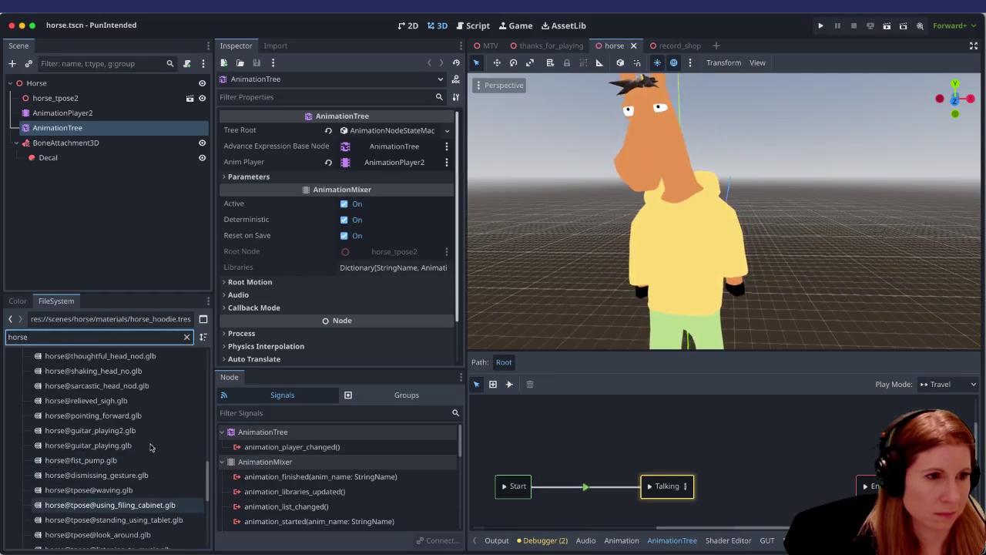
{"action": "scroll", "coordinate": [152, 446], "scroll_direction": "up", "scroll_amount": 5}
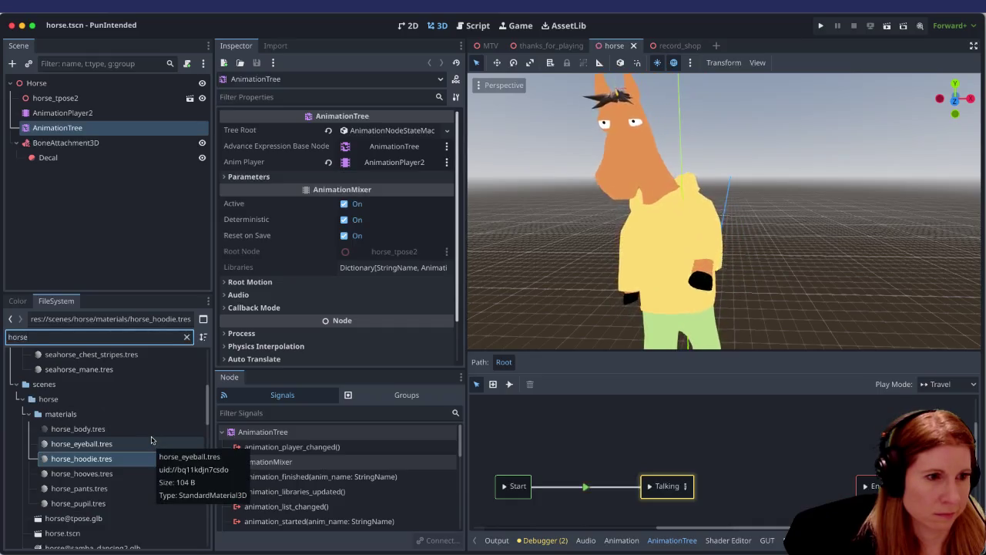
{"action": "scroll", "coordinate": [152, 441], "scroll_direction": "down", "scroll_amount": 2}
{"action": "scroll", "coordinate": [152, 440], "scroll_direction": "down", "scroll_amount": 10}
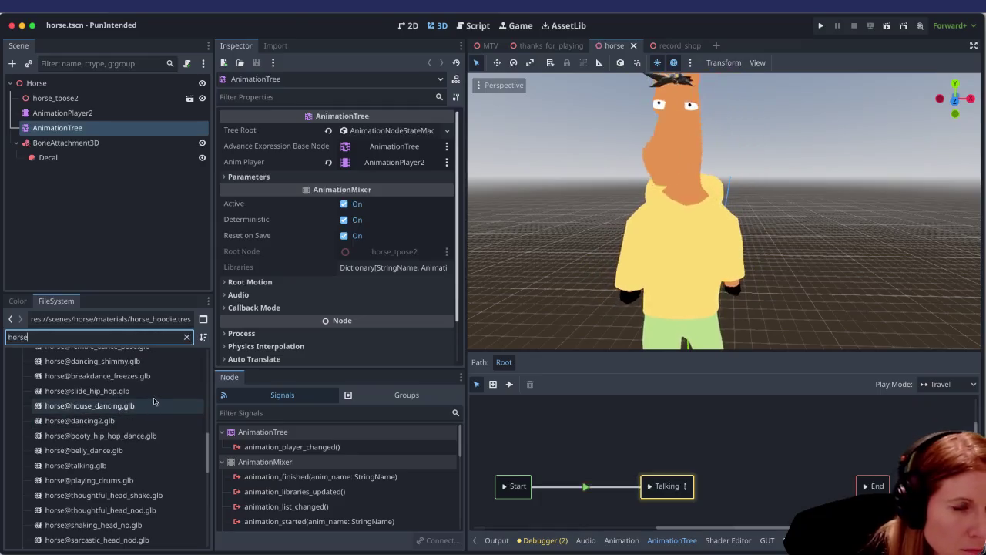
{"action": "scroll", "coordinate": [158, 400], "scroll_direction": "down", "scroll_amount": 8}
{"action": "scroll", "coordinate": [159, 400], "scroll_direction": "down", "scroll_amount": 8}
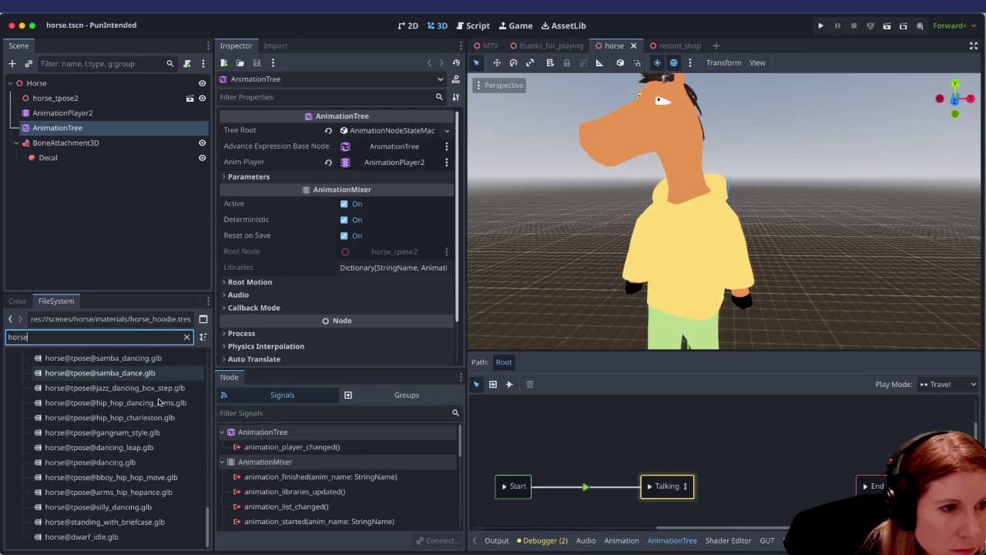
{"action": "scroll", "coordinate": [159, 400], "scroll_direction": "up", "scroll_amount": 3}
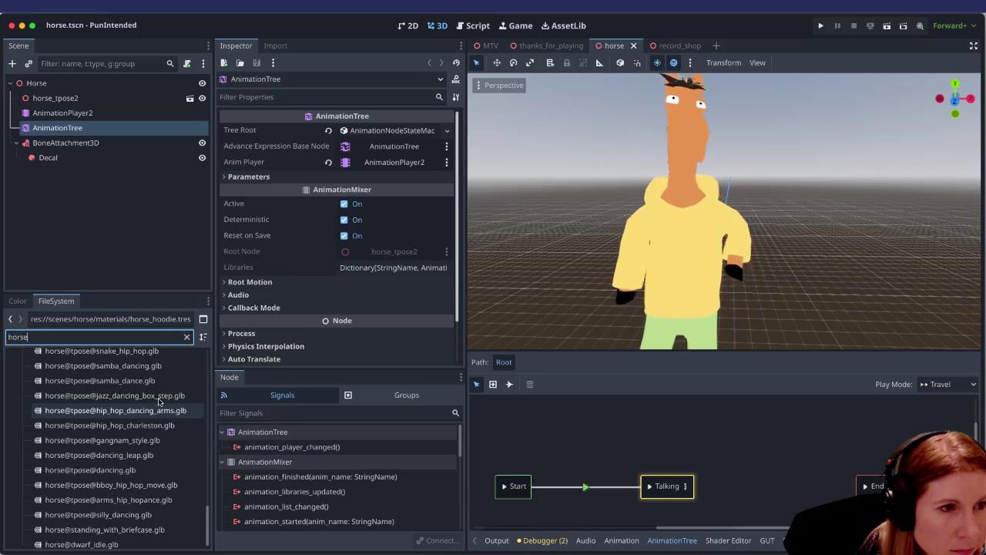
{"action": "left_click", "coordinate": [158, 393]}
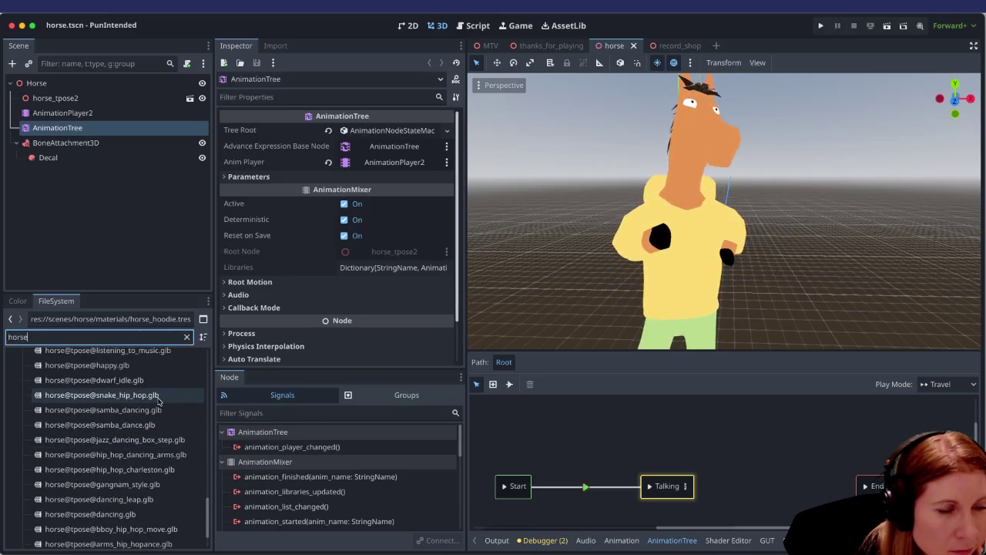
{"action": "scroll", "coordinate": [166, 432], "scroll_direction": "up", "scroll_amount": 4}
{"action": "left_click", "coordinate": [174, 453]}
{"action": "scroll", "coordinate": [170, 453], "scroll_direction": "up", "scroll_amount": 3}
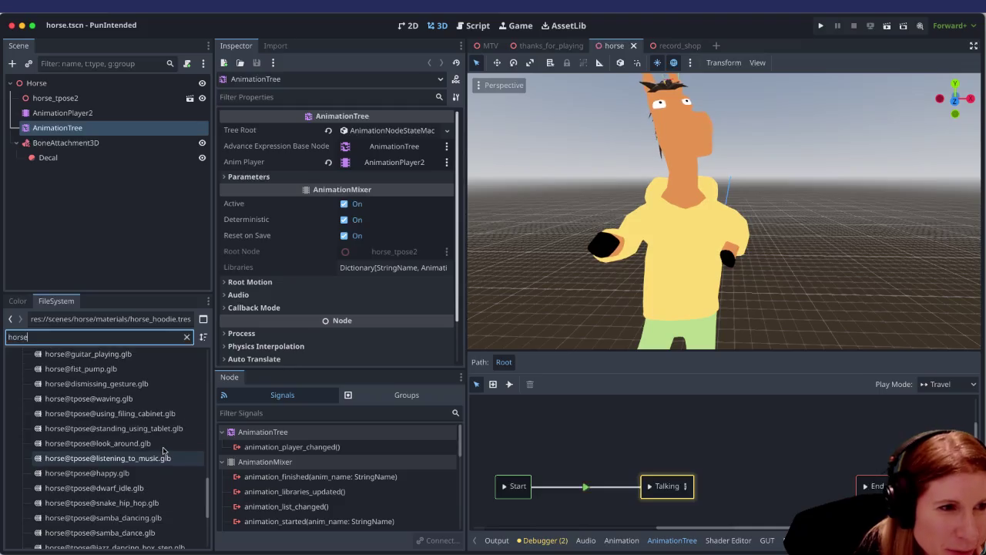
{"action": "left_click", "coordinate": [164, 451]}
{"action": "scroll", "coordinate": [163, 450], "scroll_direction": "up", "scroll_amount": 7}
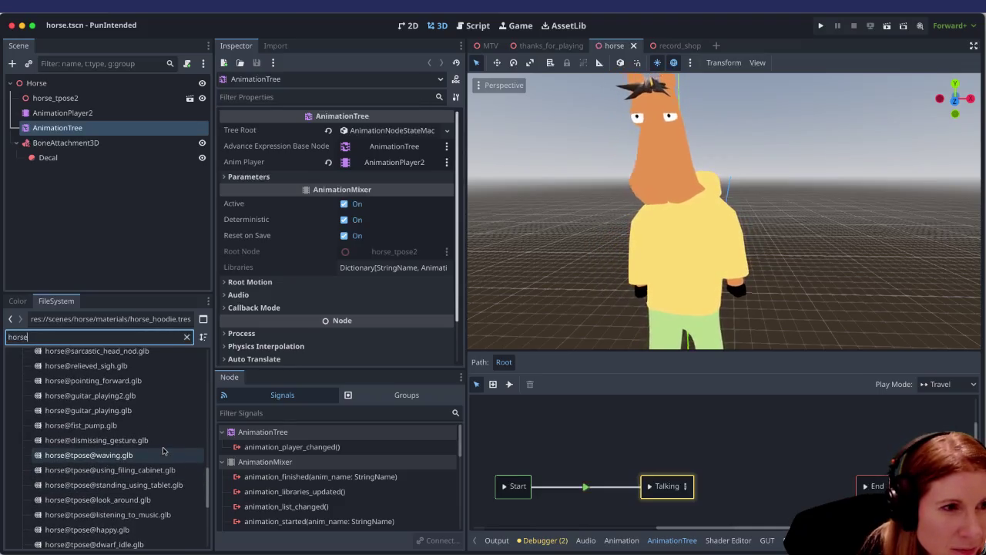
{"action": "scroll", "coordinate": [163, 451], "scroll_direction": "up", "scroll_amount": 5}
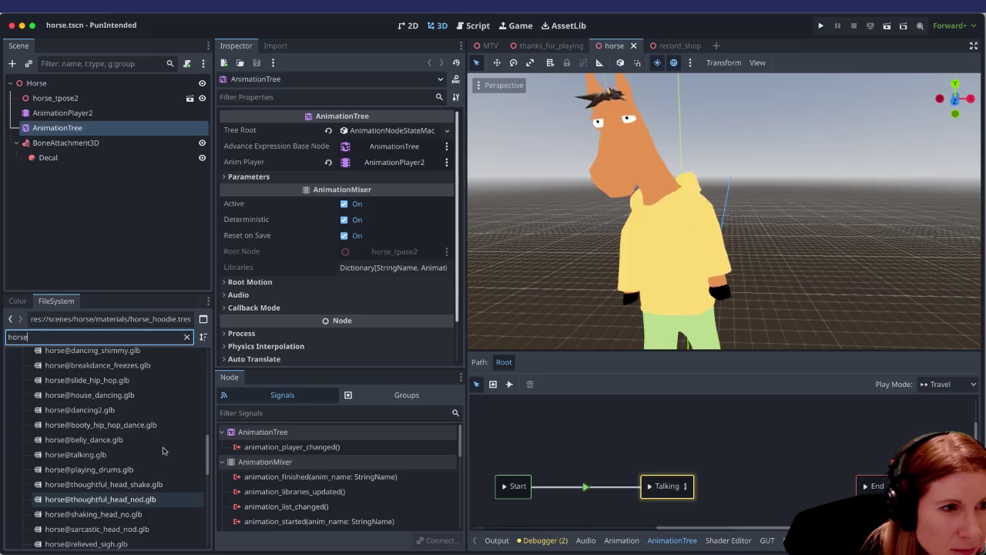
{"action": "scroll", "coordinate": [163, 451], "scroll_direction": "up", "scroll_amount": 8}
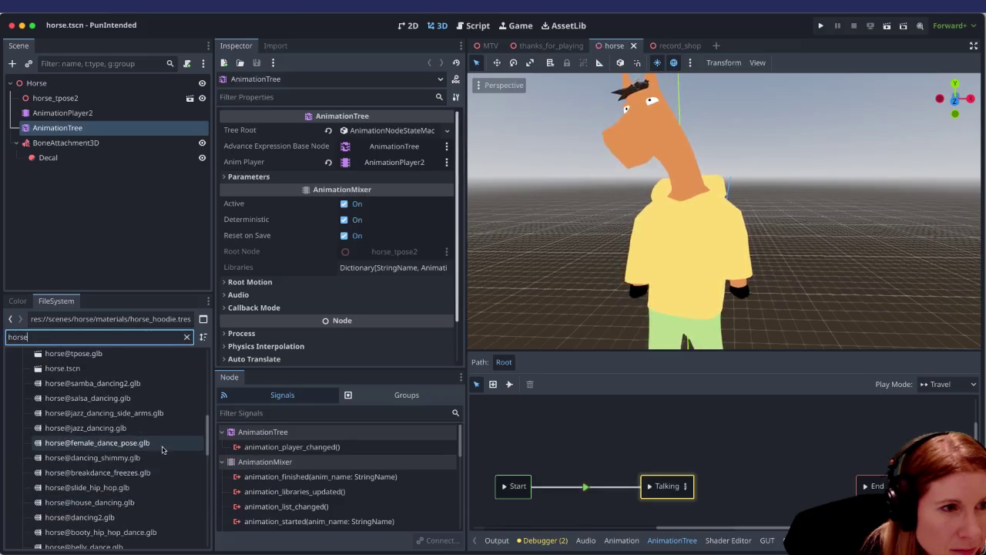
{"action": "left_click", "coordinate": [131, 353]}
{"action": "double_click", "coordinate": [131, 353]}
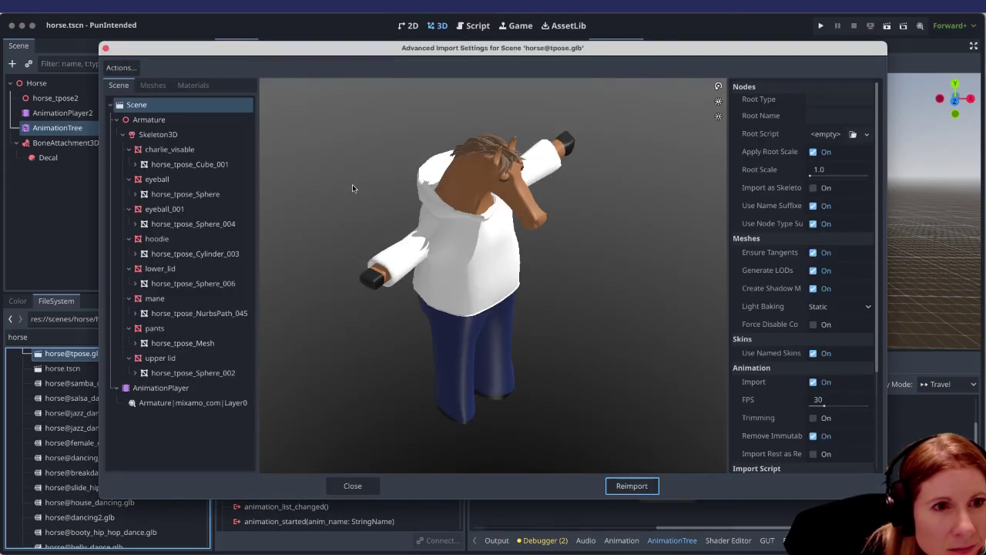
{"action": "left_click", "coordinate": [151, 84]}
{"action": "left_click", "coordinate": [182, 84]}
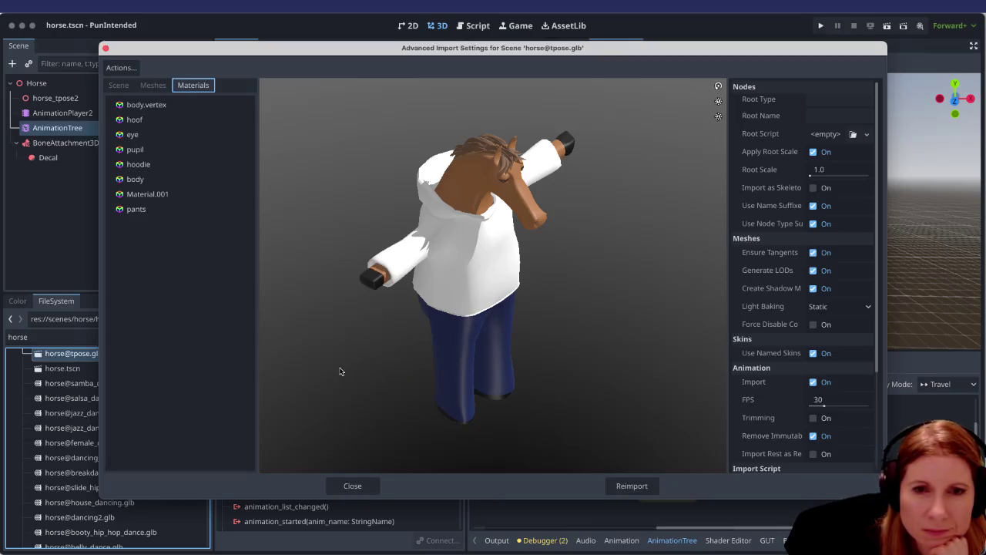
{"action": "left_click", "coordinate": [358, 484]}
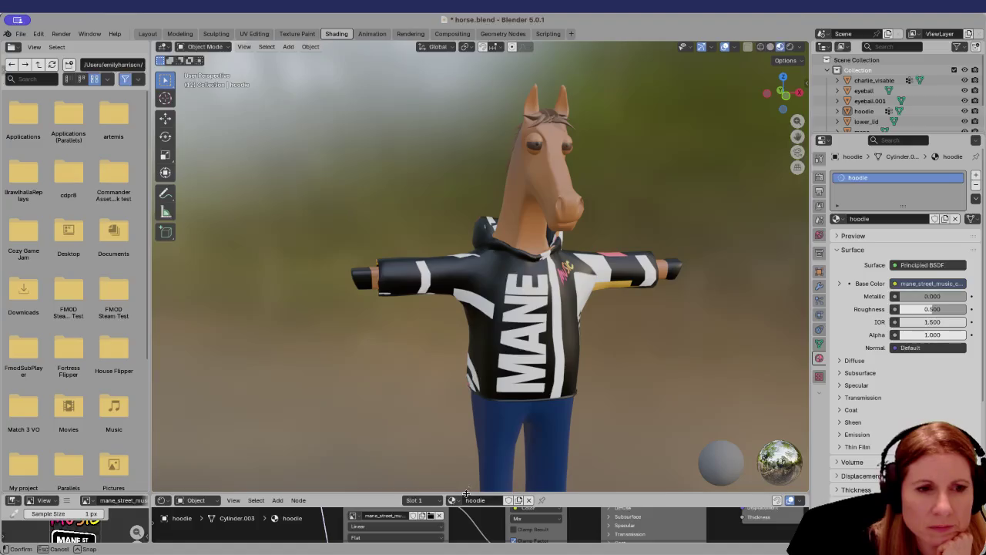
{"action": "left_click_drag", "start_coordinate": [466, 493], "coordinate": [456, 296]}
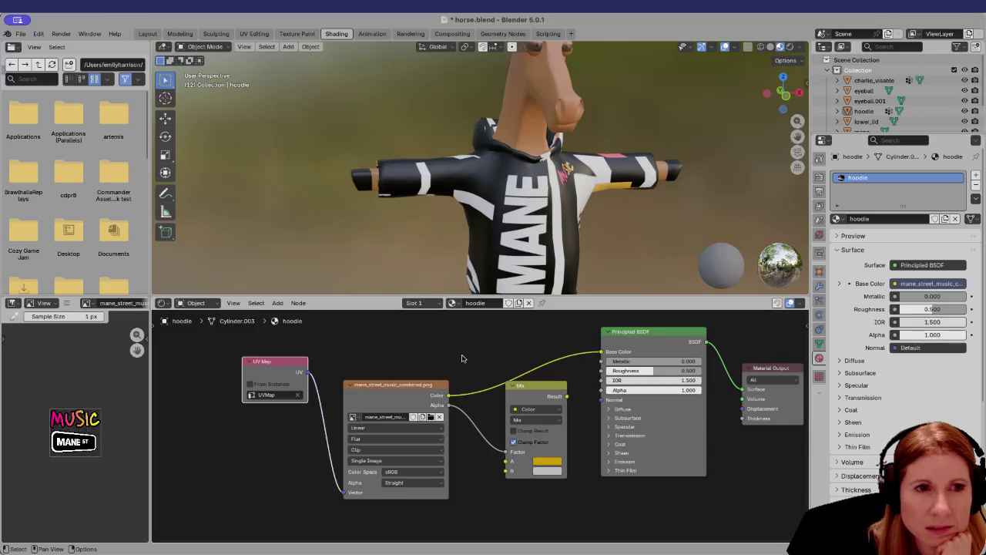
Save horse.blend with Cmd+S.
{"action": "left_click", "coordinate": [20, 35]}
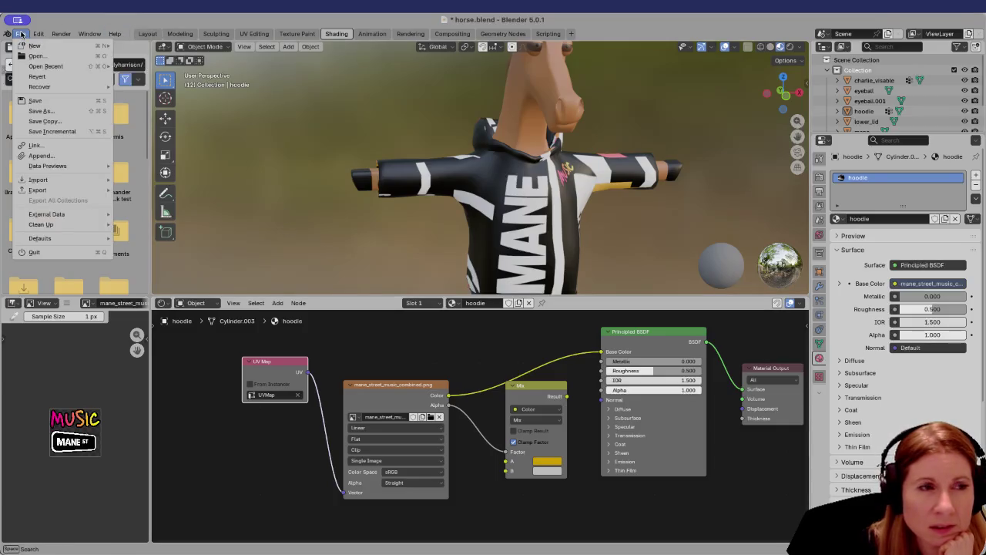
{"action": "key", "text": "Escape"}
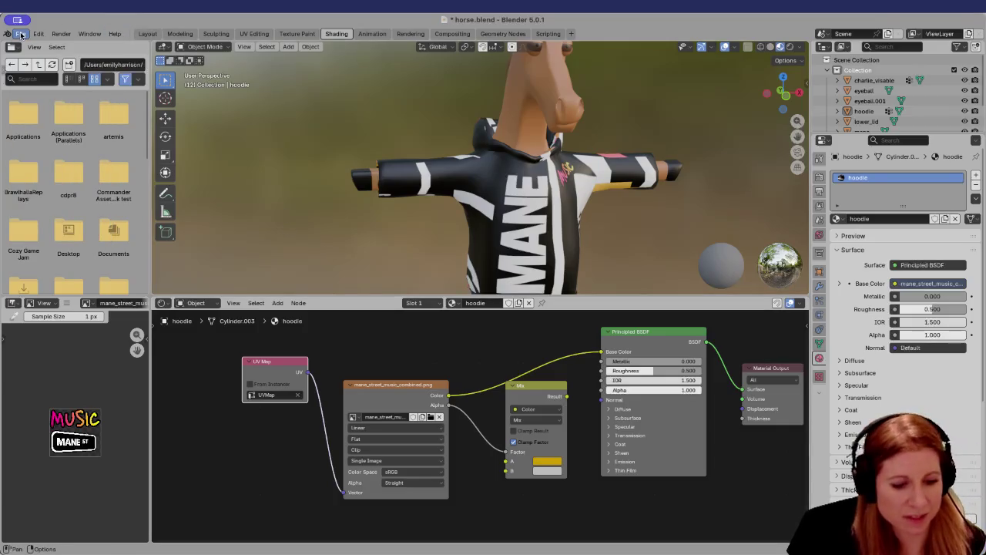
{"action": "key", "text": "super+s"}
Review the FBX (.fbx) export options for the horse and cancel without exporting.
{"action": "left_click", "coordinate": [21, 34]}
{"action": "mouse_move", "coordinate": [47, 189]}
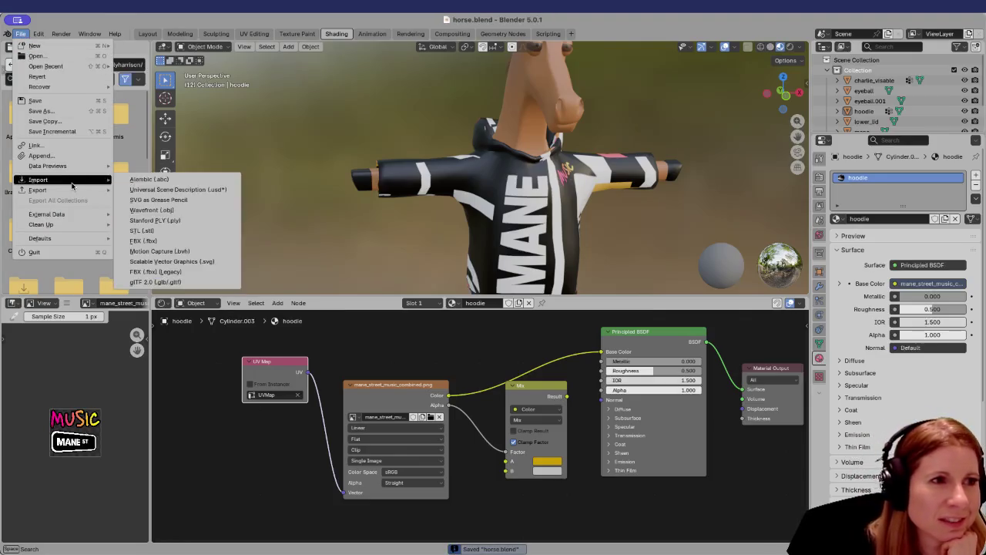
{"action": "left_click", "coordinate": [166, 271]}
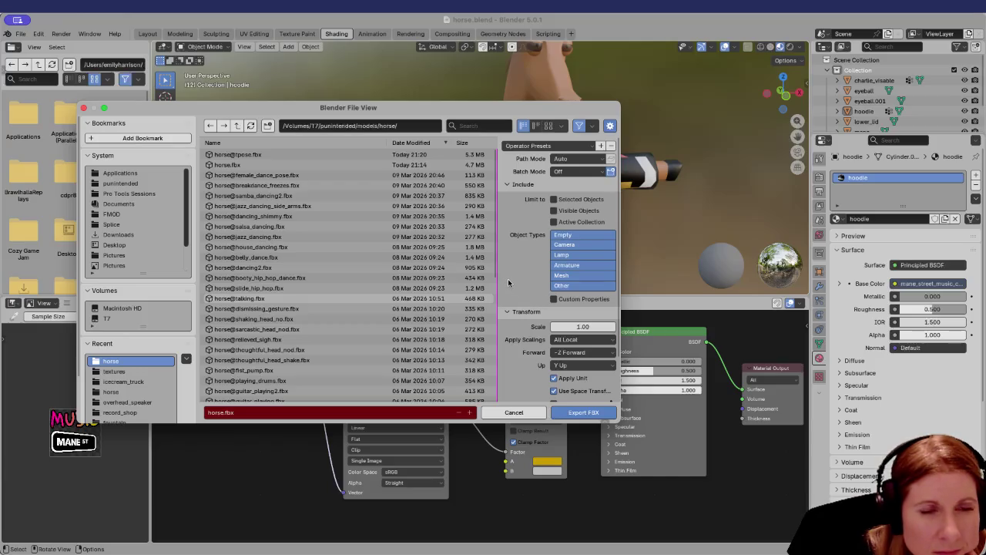
{"action": "scroll", "coordinate": [508, 283], "scroll_direction": "down", "scroll_amount": 2}
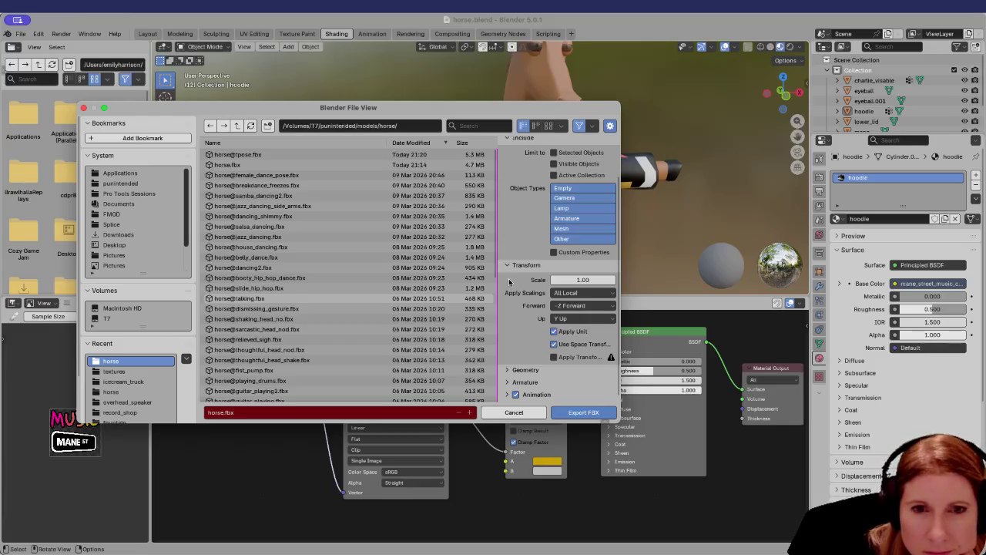
{"action": "left_click_drag", "start_coordinate": [621, 423], "coordinate": [753, 525]}
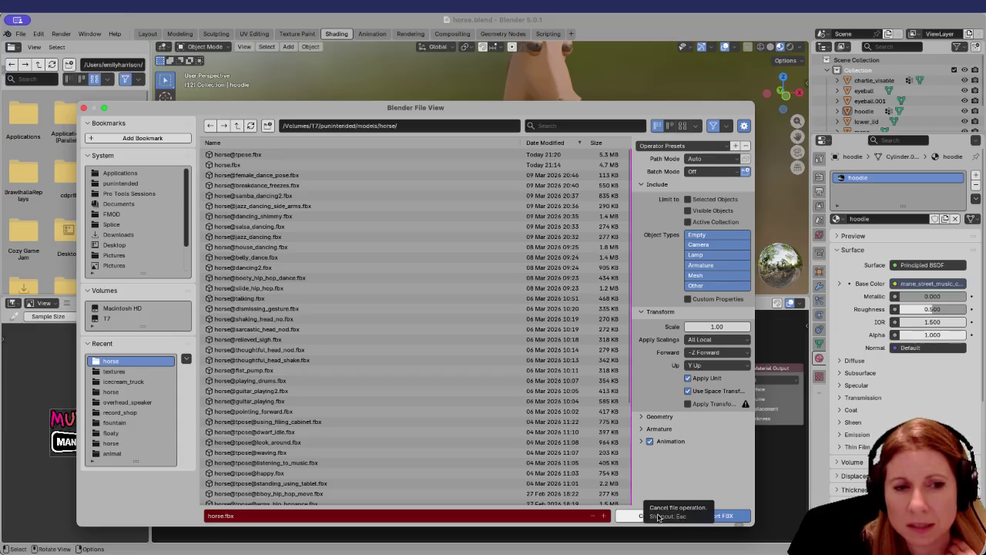
{"action": "left_click", "coordinate": [636, 519]}
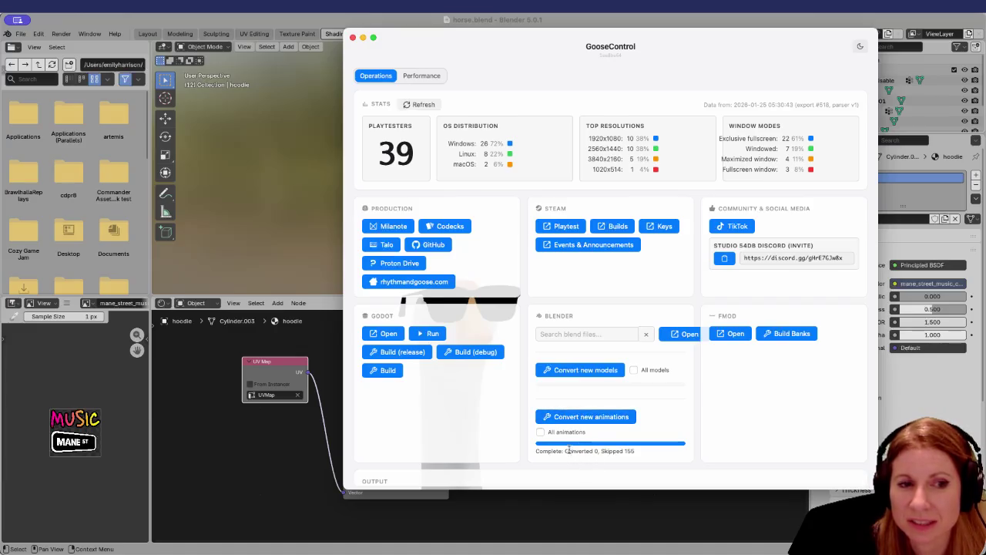
Run GooseControl's 'Convert new animations' and 'Convert new models' for the game.
{"action": "left_click_drag", "start_coordinate": [570, 448], "coordinate": [612, 447]}
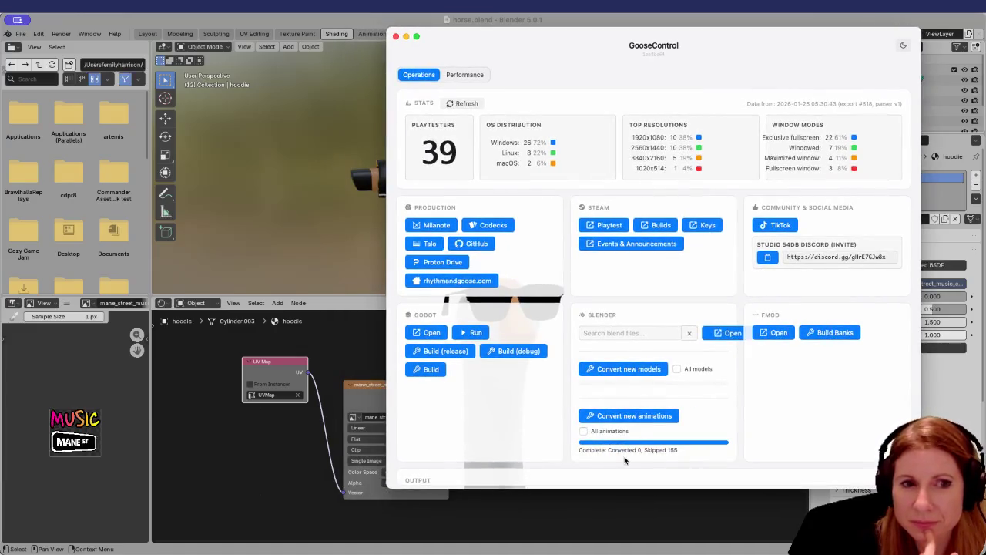
{"action": "left_click", "coordinate": [631, 419]}
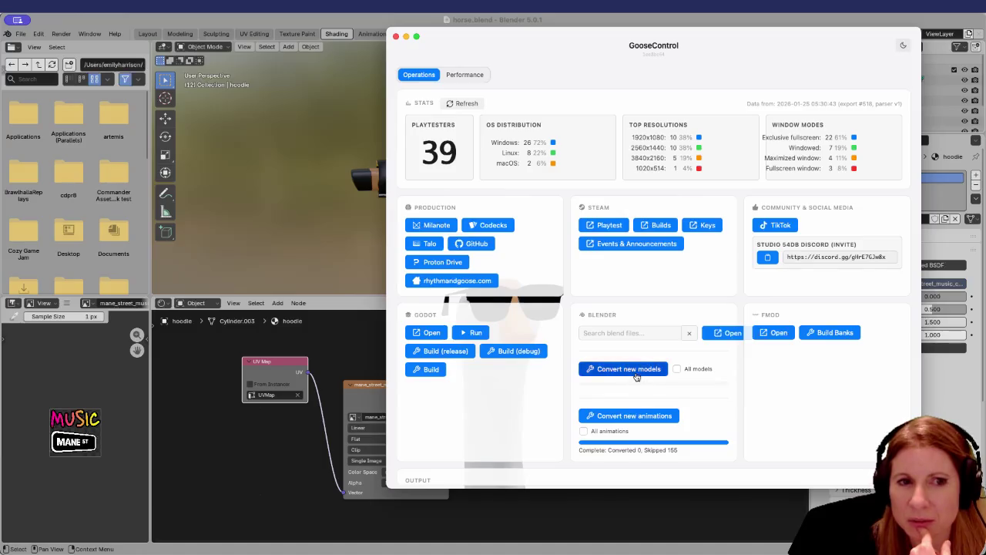
{"action": "left_click", "coordinate": [637, 370]}
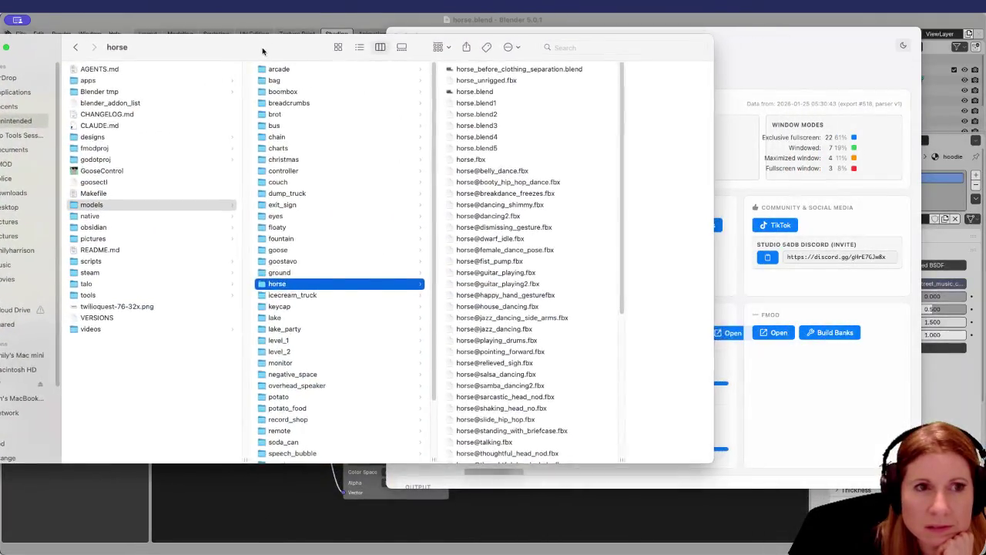
Check horse.fbx's size and modified time in Finder, then close the window.
{"action": "left_click_drag", "start_coordinate": [269, 52], "coordinate": [213, 49]}
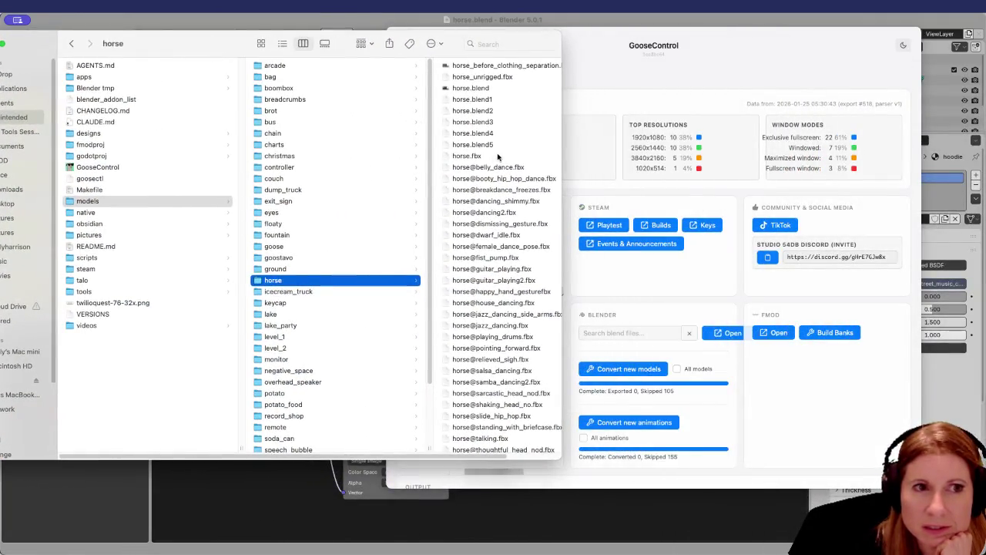
{"action": "left_click", "coordinate": [499, 157]}
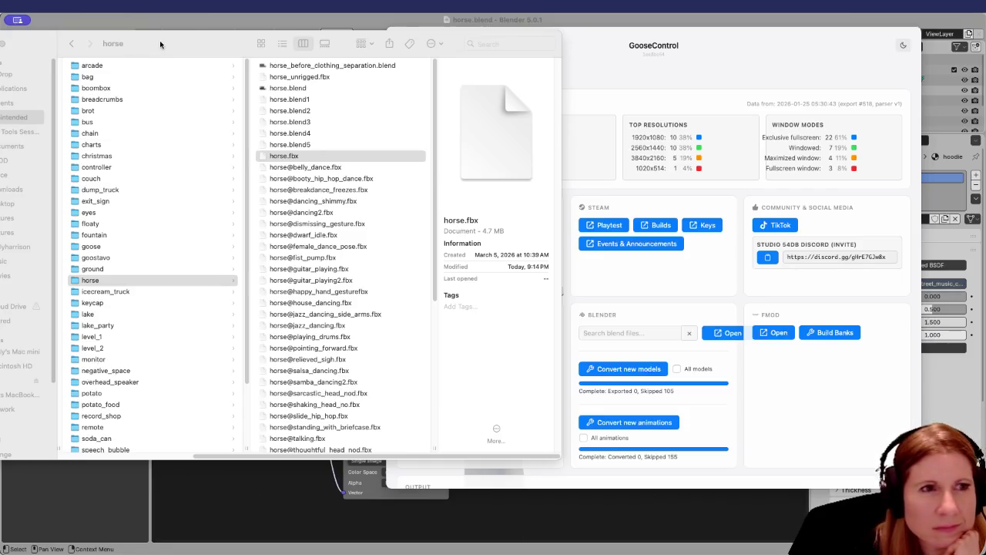
{"action": "key", "text": "super+w"}
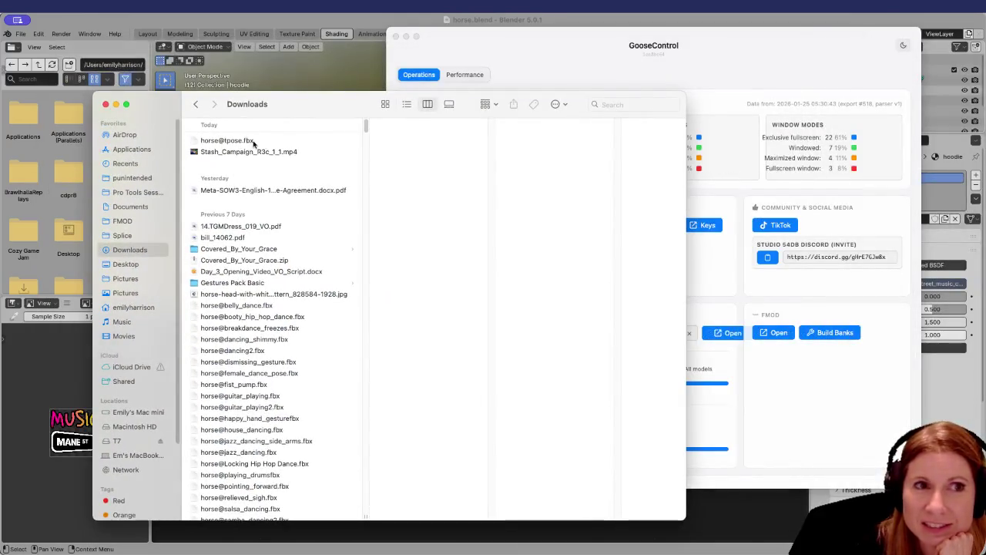
Dismiss the Downloads file window.
{"action": "key", "text": "Escape"}
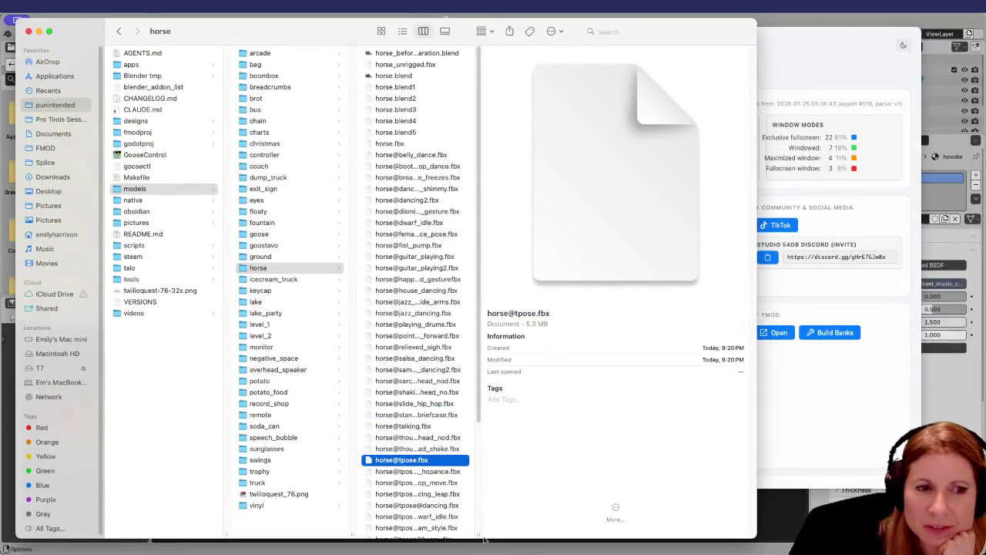
Widen Finder's file column and window so the full horse file names show.
{"action": "double_click", "coordinate": [479, 533]}
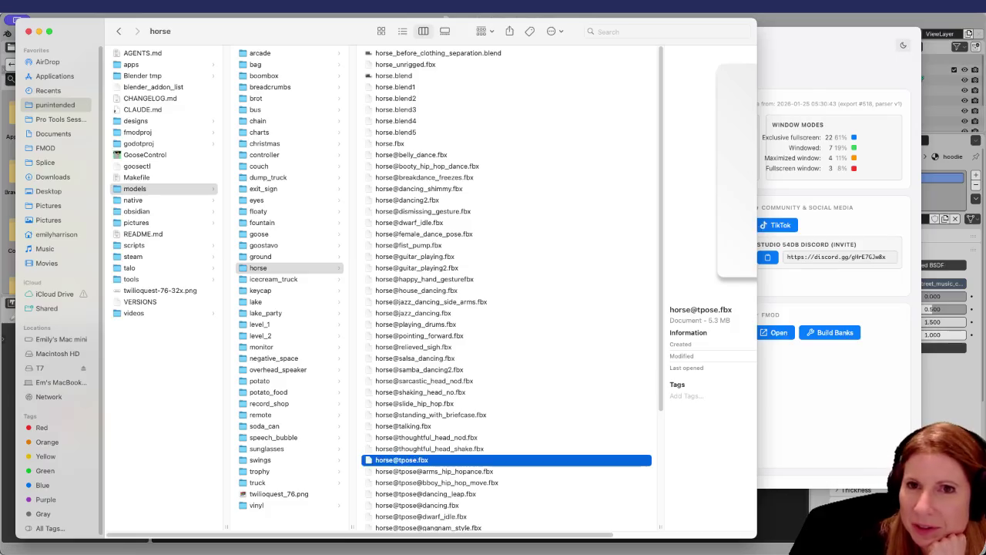
{"action": "key", "text": "super+o"}
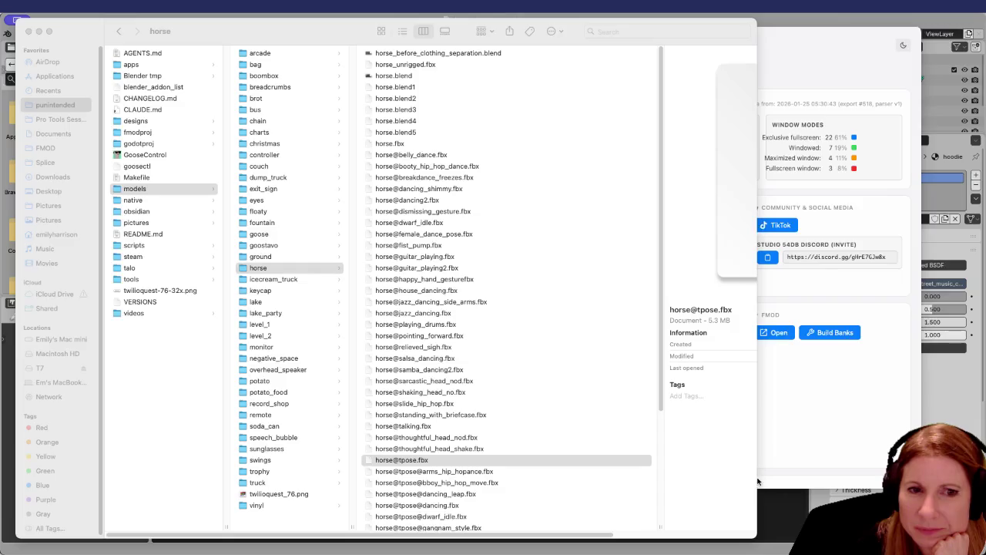
{"action": "left_click", "coordinate": [741, 507]}
{"action": "left_click_drag", "start_coordinate": [903, 389], "coordinate": [906, 389]}
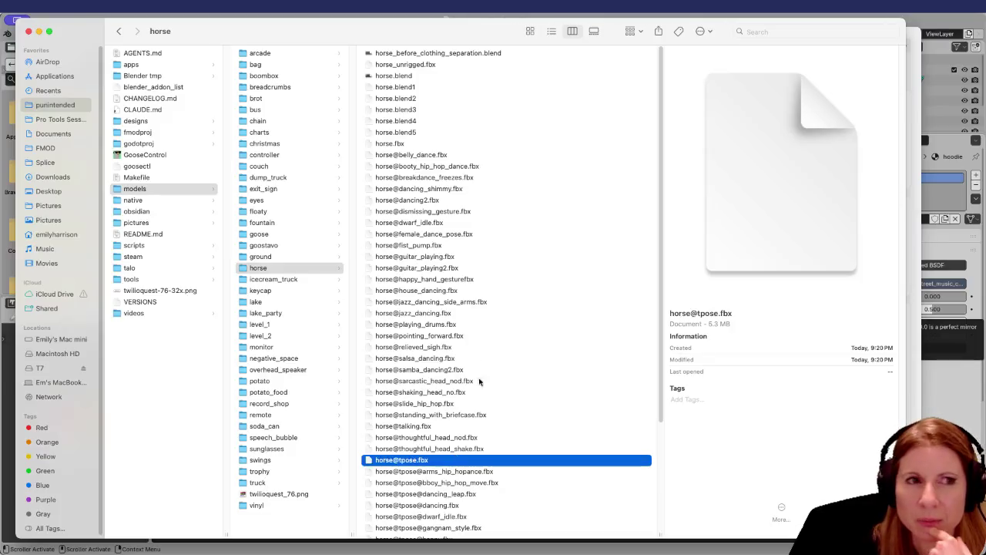
{"action": "left_click", "coordinate": [433, 144]}
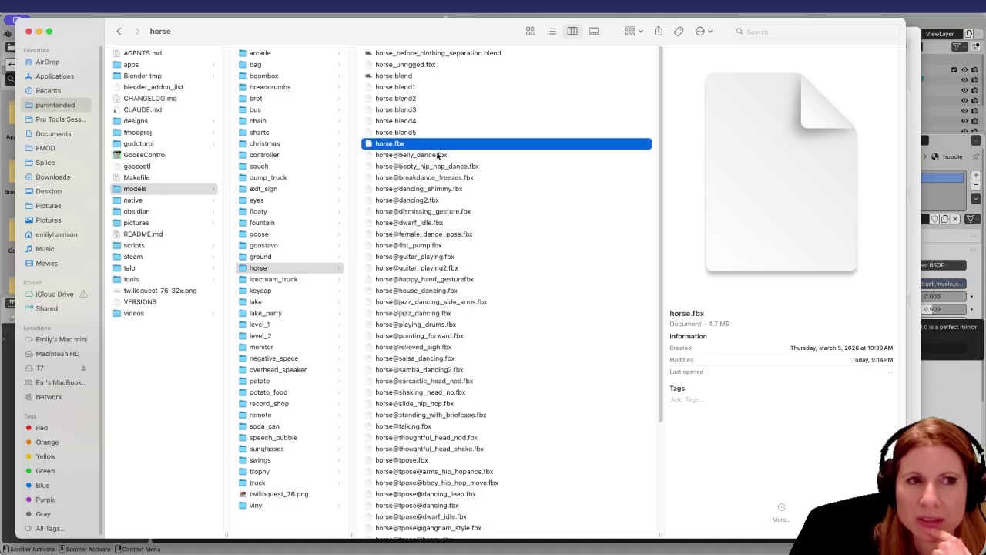
{"action": "left_click", "coordinate": [448, 461]}
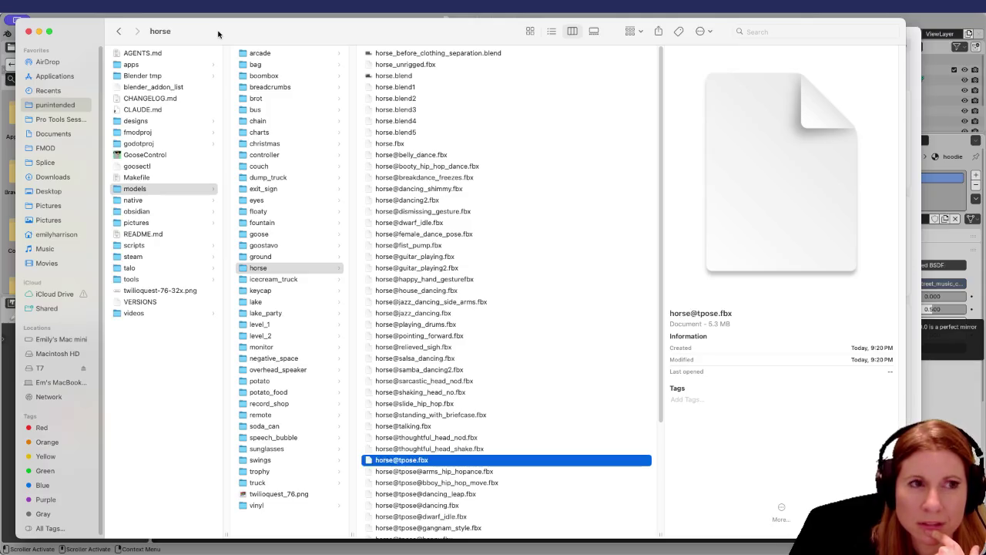
{"action": "left_click", "coordinate": [422, 143]}
{"action": "left_click", "coordinate": [424, 461]}
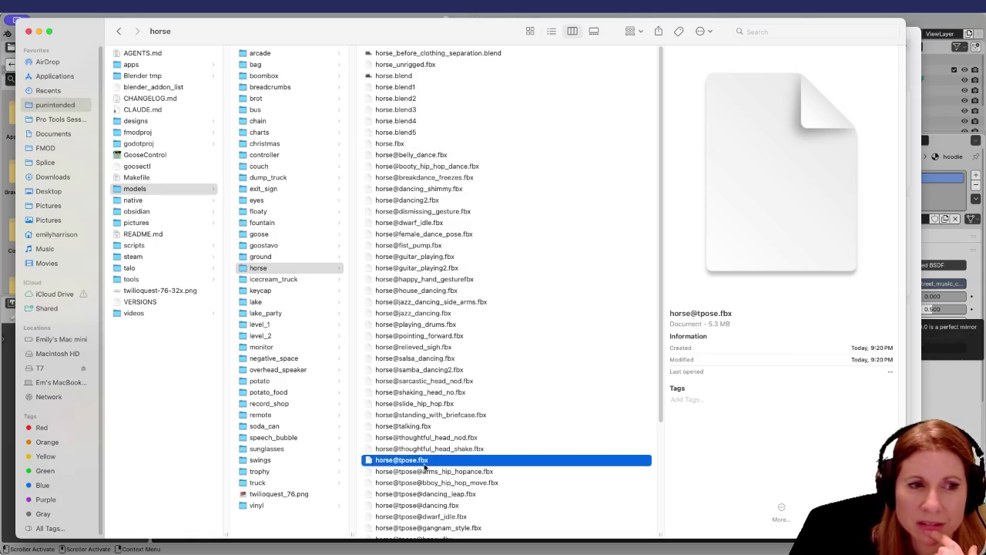
{"action": "left_click", "coordinate": [413, 145]}
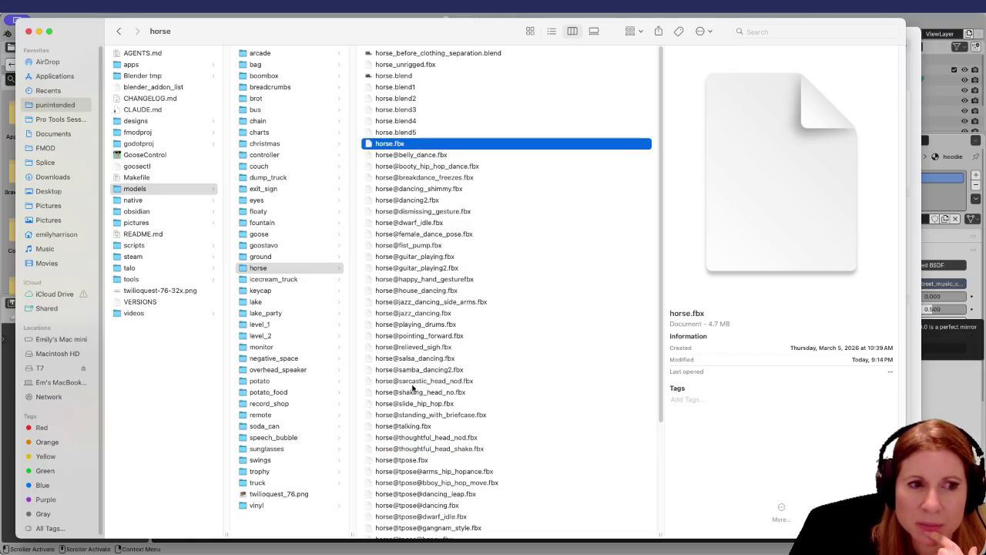
{"action": "left_click", "coordinate": [450, 461]}
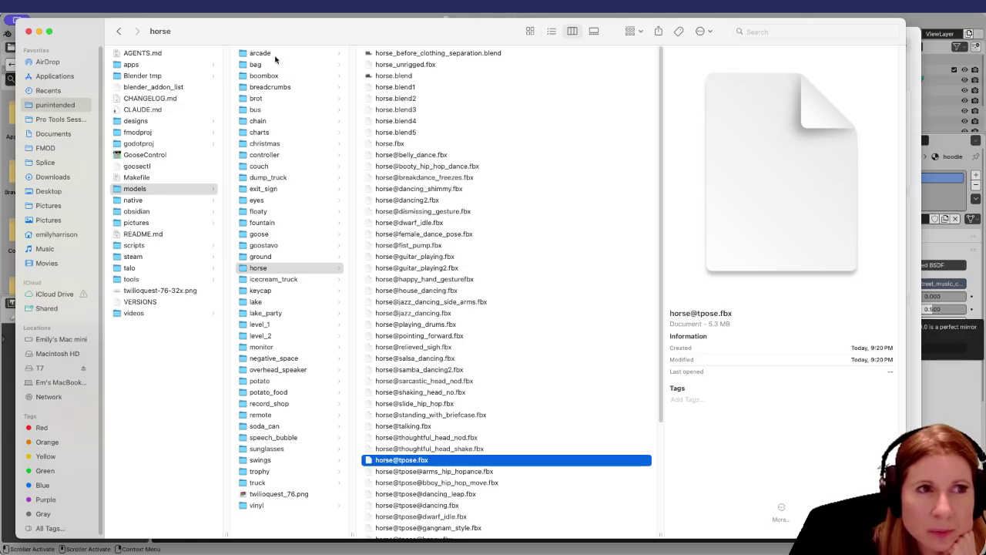
{"action": "key", "text": "super+w"}
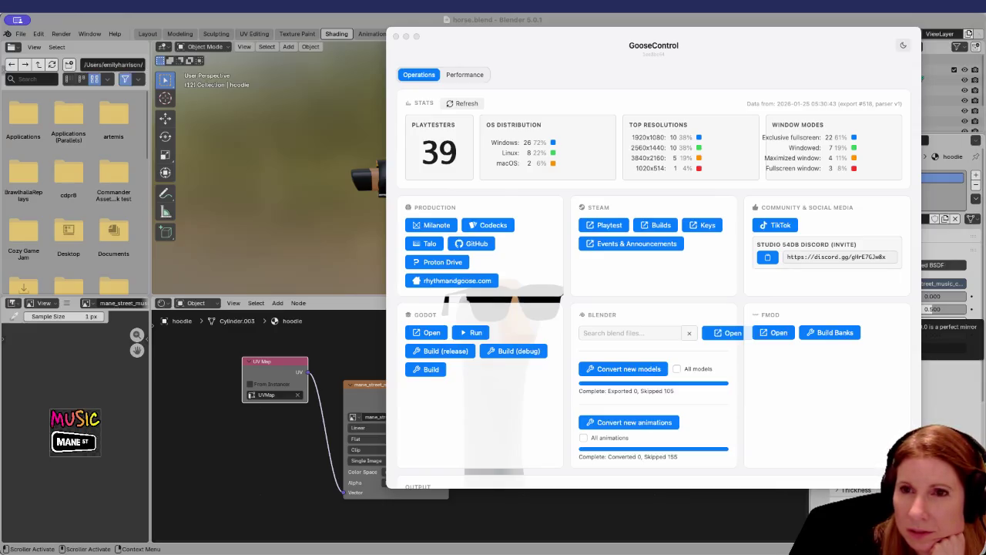
{"action": "key", "text": "super+Tab"}
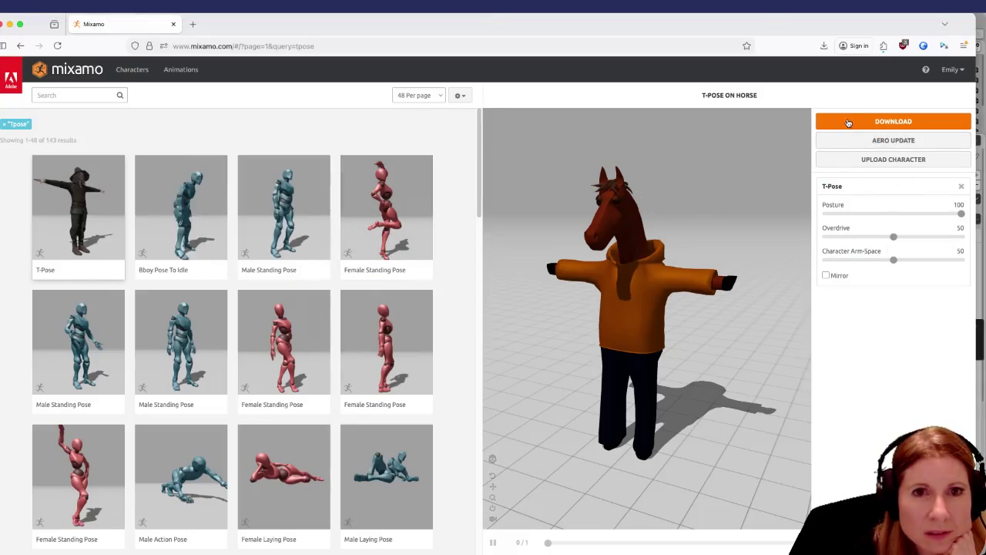
{"action": "left_click", "coordinate": [847, 121]}
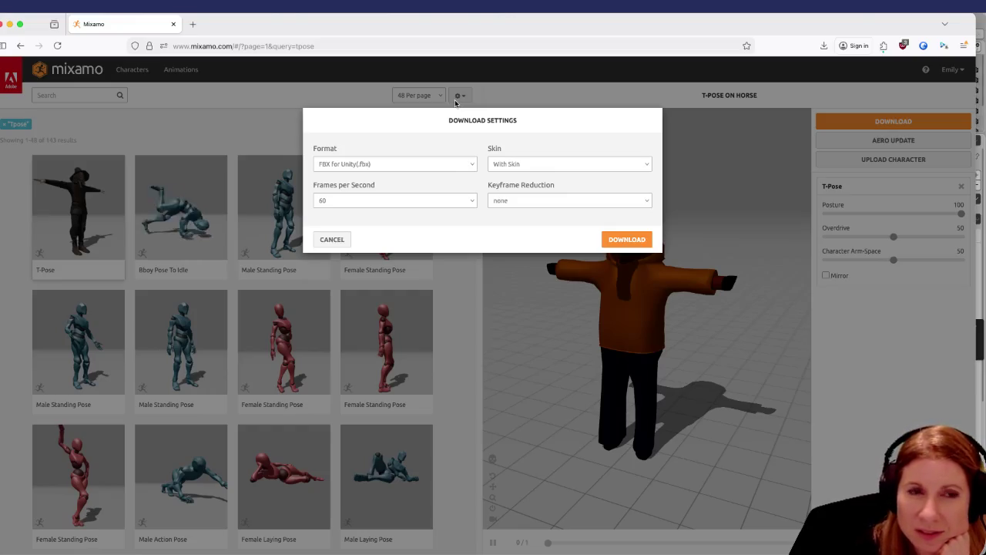
{"action": "left_click", "coordinate": [578, 41]}
{"action": "key", "text": "Escape"}
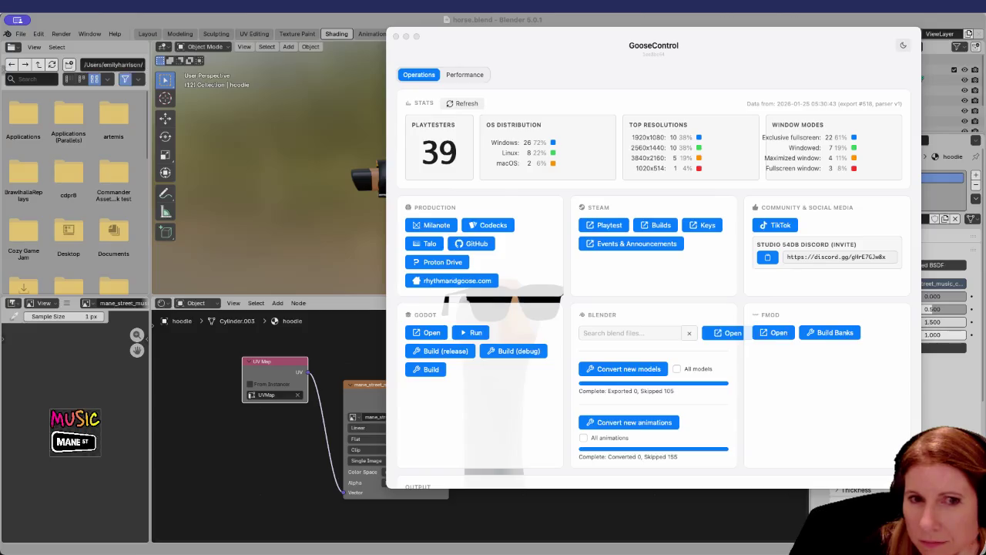
Bring the Godot editor with horse.tscn to the front from the Dock.
{"action": "mouse_move", "coordinate": [493, 552]}
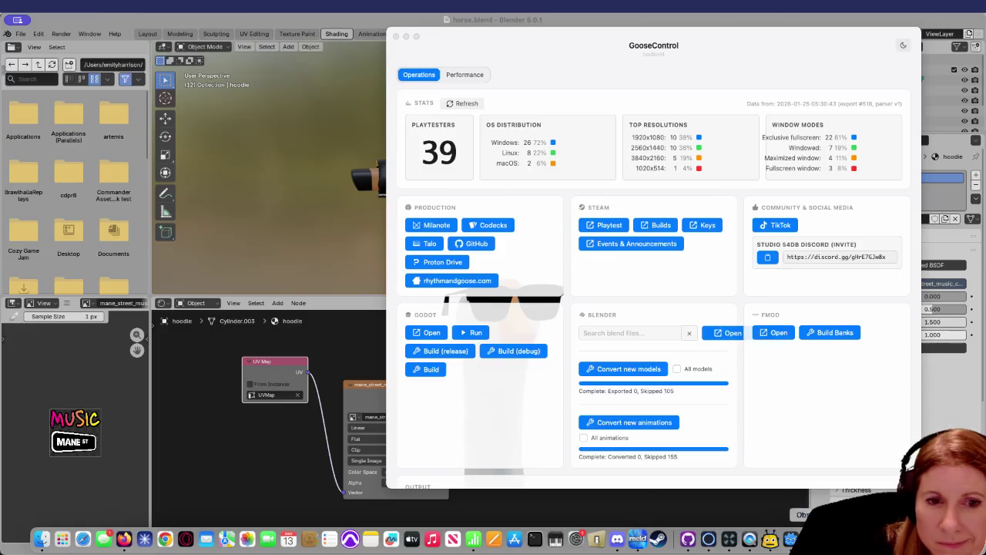
{"action": "left_click", "coordinate": [881, 539]}
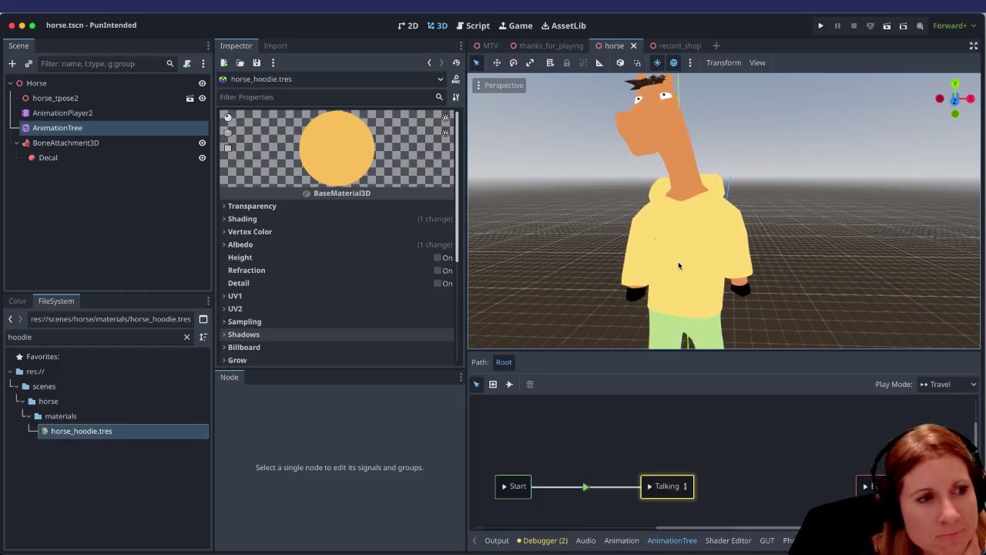
Switch to Blender to compare the hoodie's textured material.
{"action": "mouse_move", "coordinate": [678, 551]}
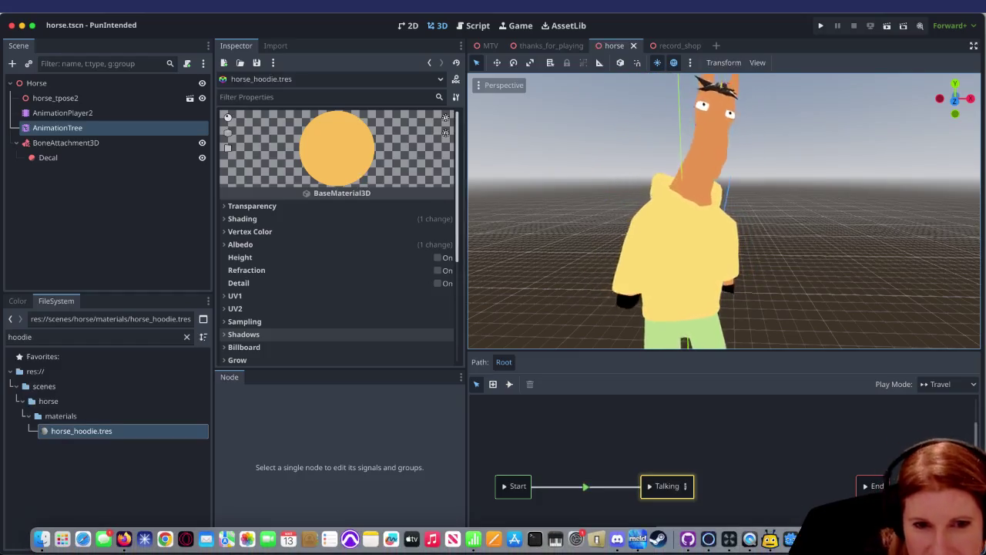
{"action": "left_click", "coordinate": [657, 539]}
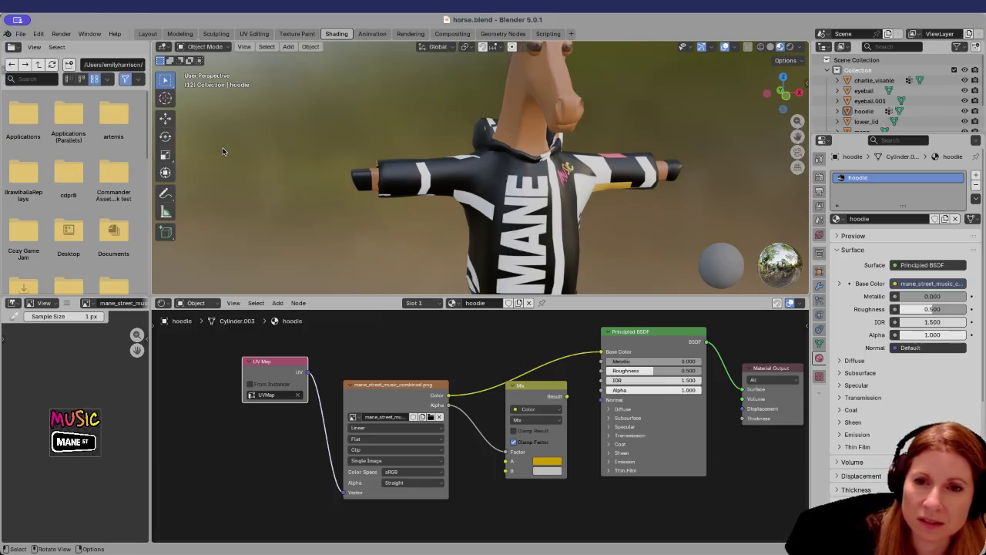
Return to the Godot horse scene and focus the file filter.
{"action": "mouse_move", "coordinate": [69, 554]}
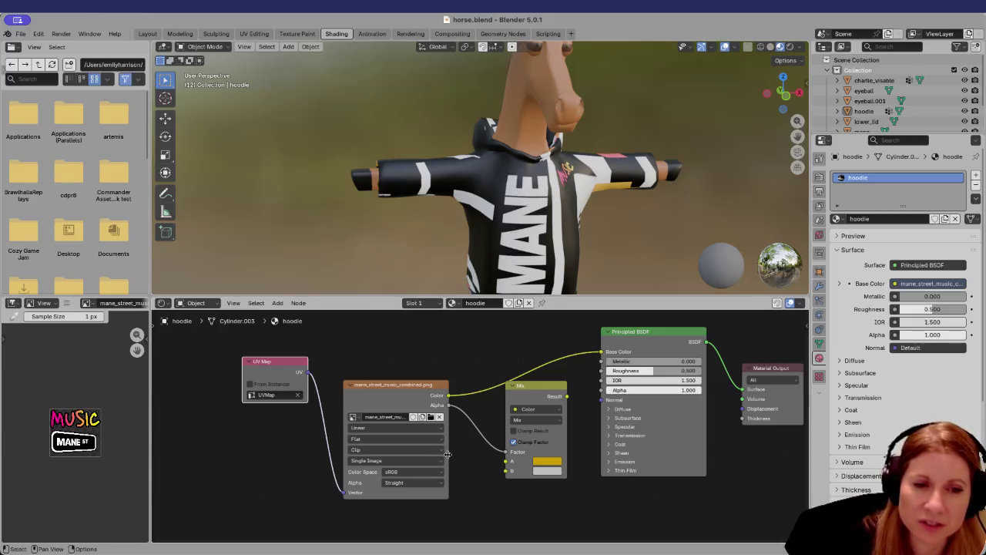
{"action": "left_click", "coordinate": [708, 538]}
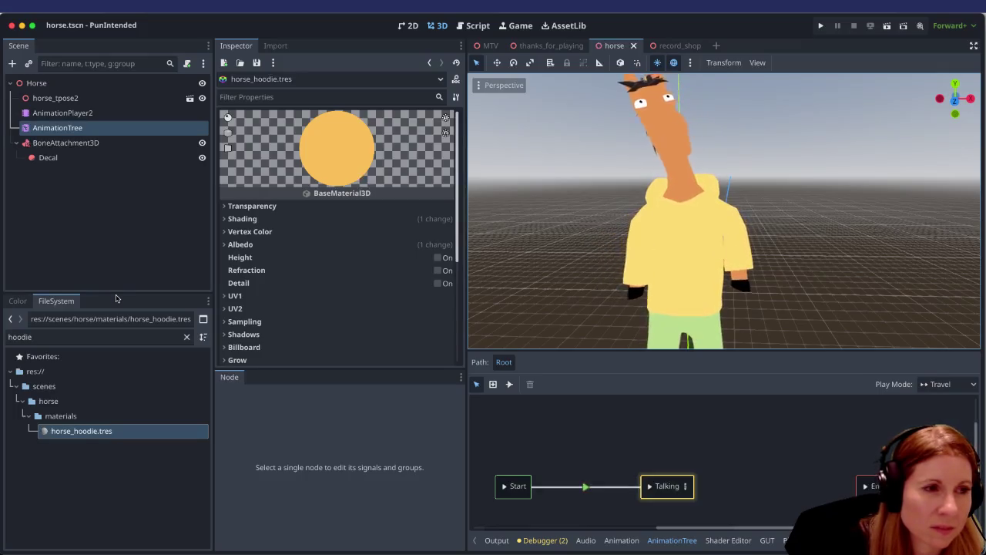
{"action": "key", "text": "ctrl+f"}
{"action": "type", "text": "horsew"}
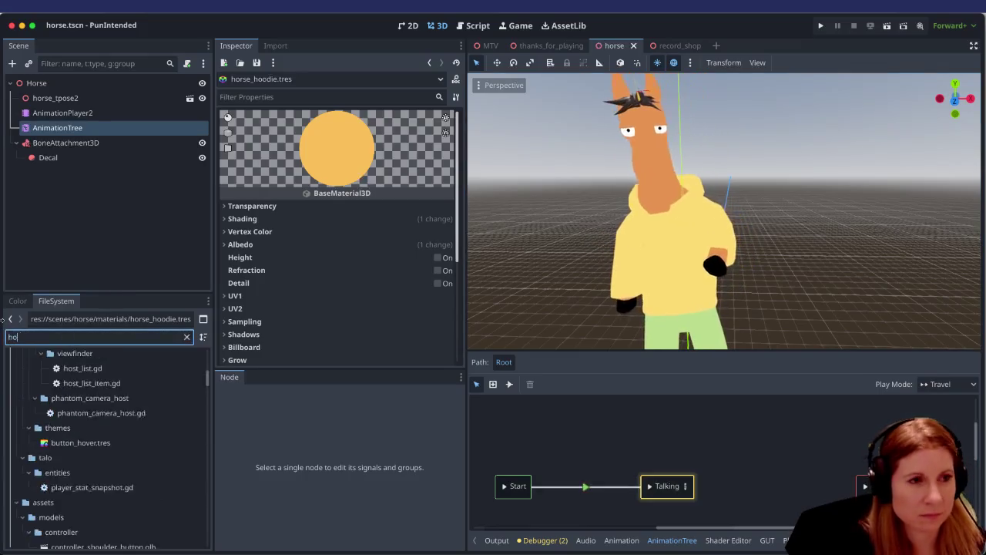
{"action": "key", "text": "BackSpace"}
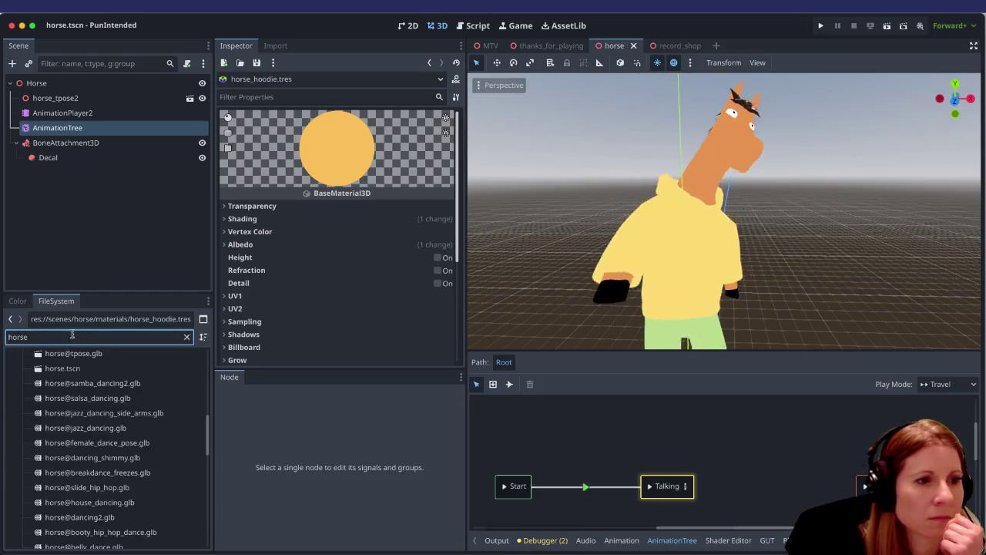
{"action": "left_click", "coordinate": [114, 353]}
{"action": "left_click", "coordinate": [114, 354]}
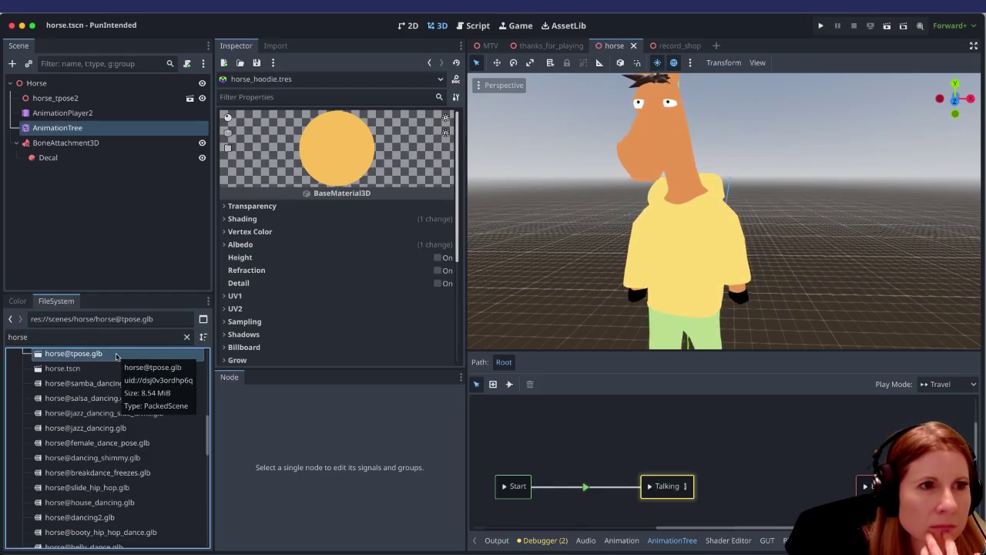
{"action": "double_click", "coordinate": [115, 355]}
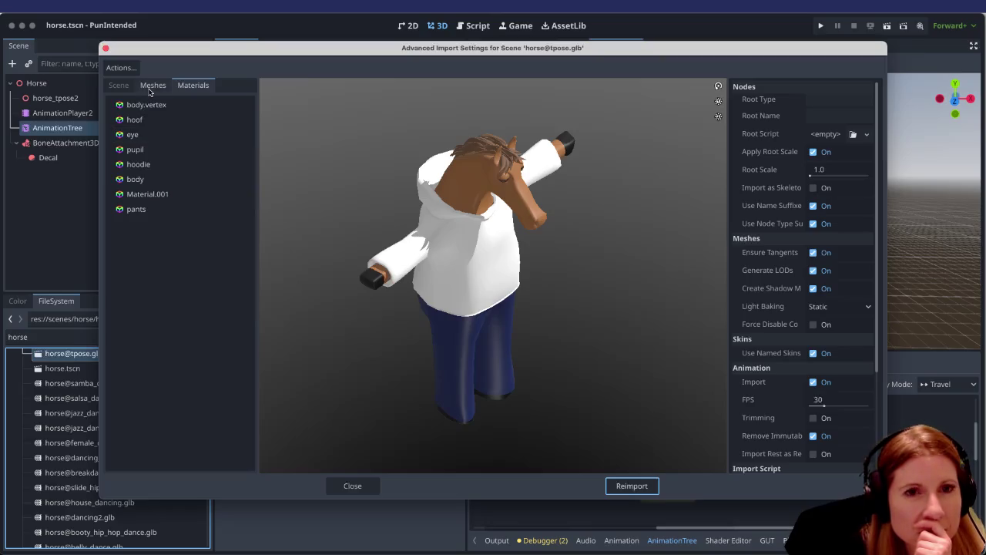
Look through the Meshes and Scene tabs, then select the hoodie material under Materials.
{"action": "left_click", "coordinate": [152, 86]}
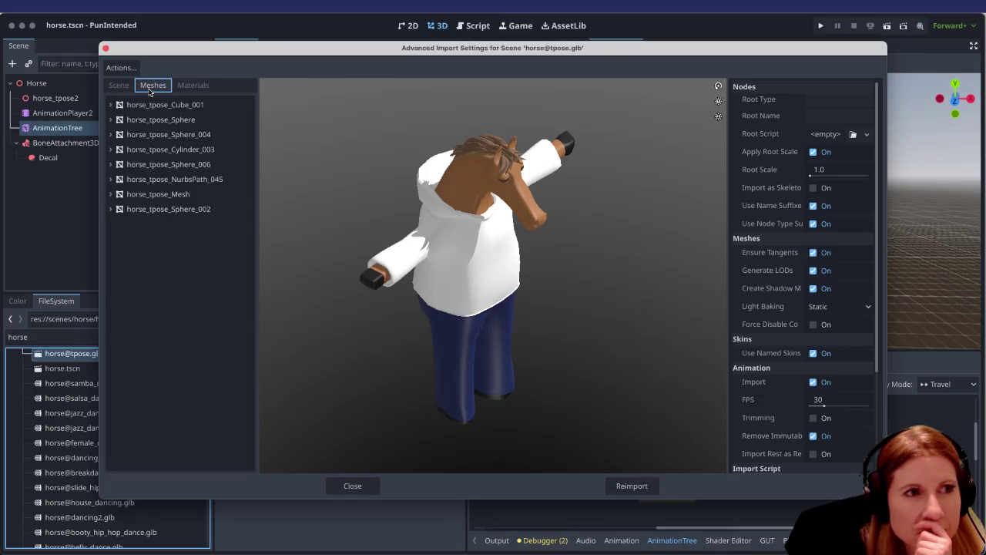
{"action": "left_click", "coordinate": [118, 86]}
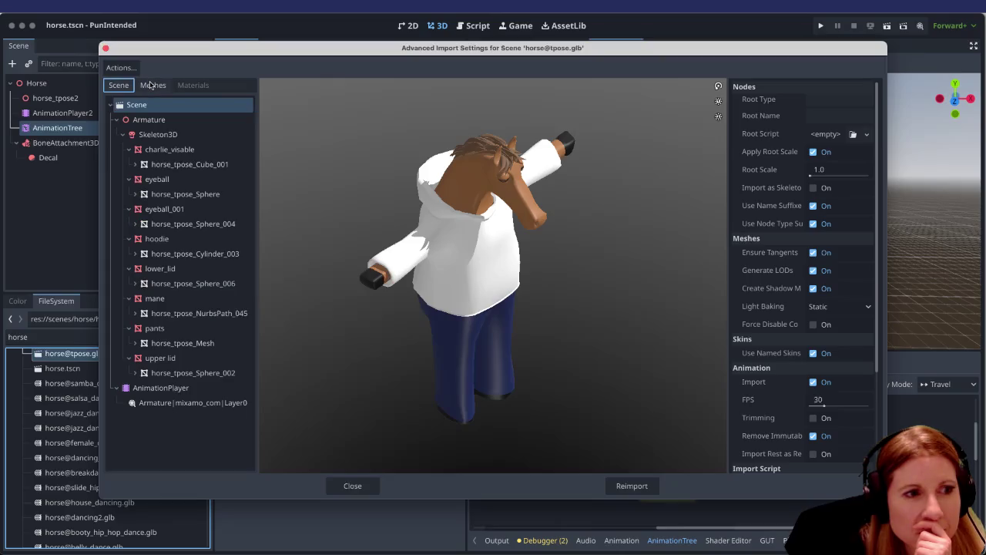
{"action": "left_click", "coordinate": [152, 85]}
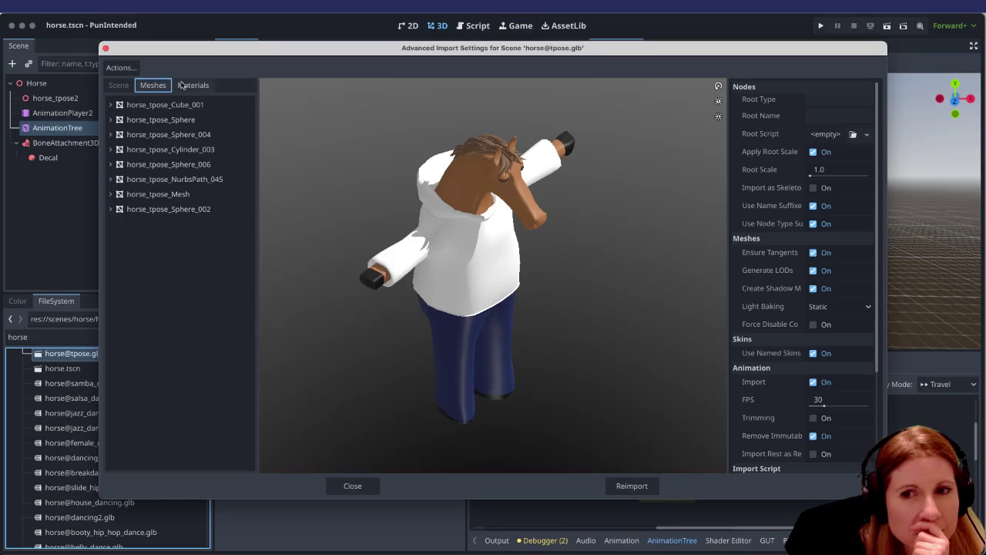
{"action": "left_click", "coordinate": [185, 86]}
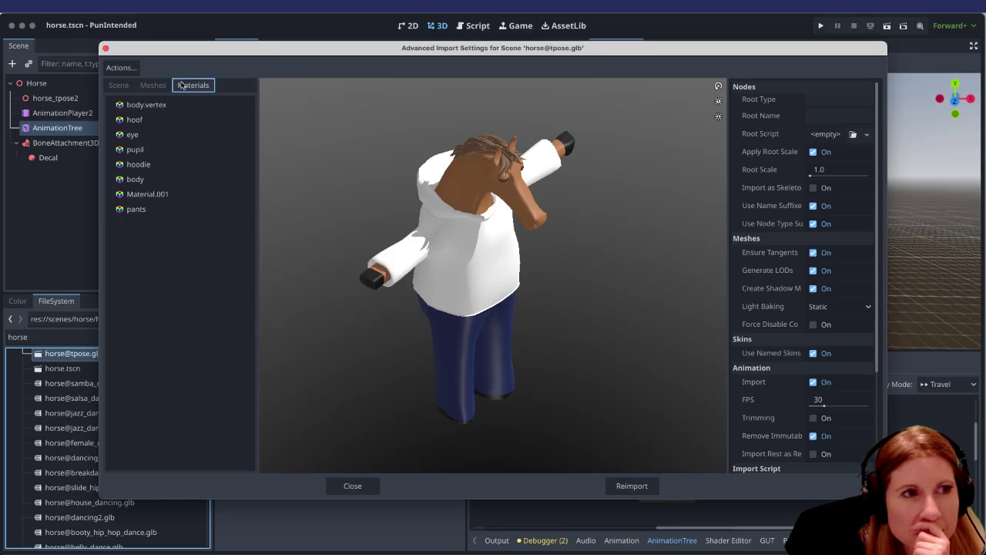
{"action": "left_click", "coordinate": [139, 162]}
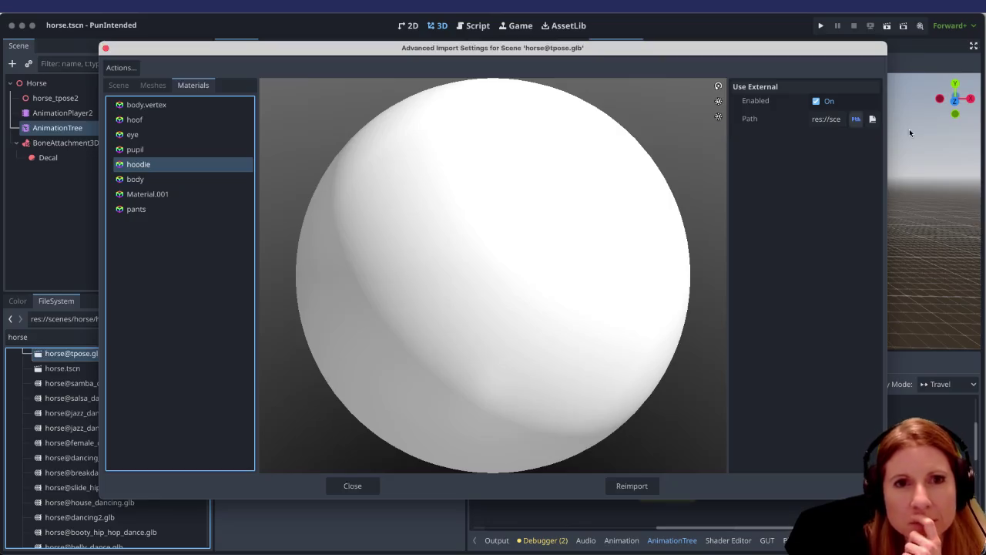
{"action": "left_click", "coordinate": [873, 118]}
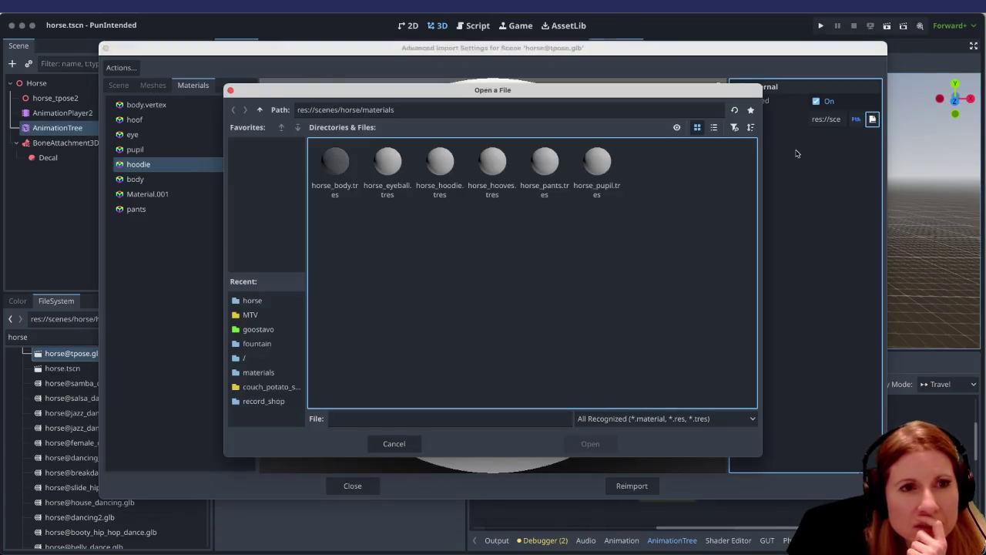
{"action": "left_click", "coordinate": [393, 444]}
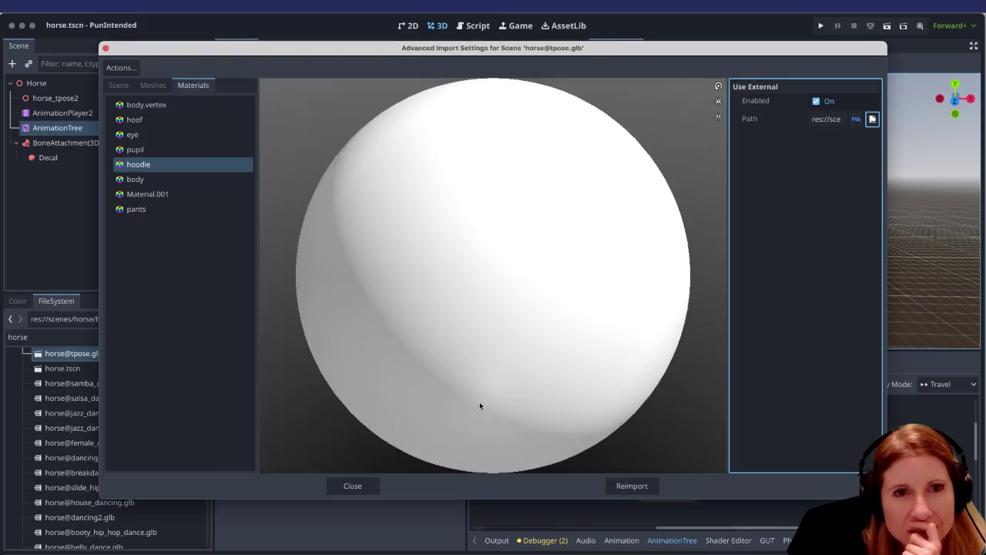
{"action": "left_click", "coordinate": [817, 101]}
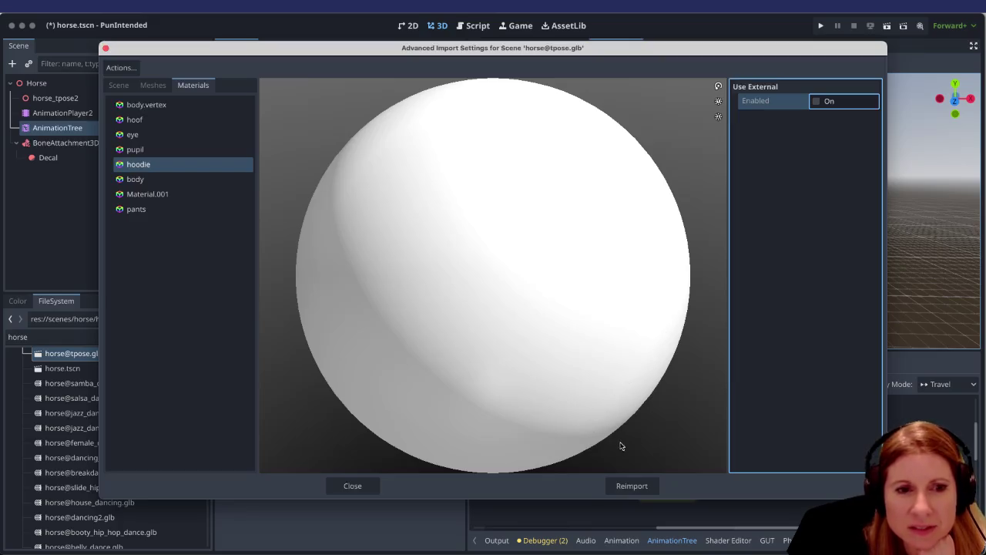
{"action": "left_click", "coordinate": [632, 488]}
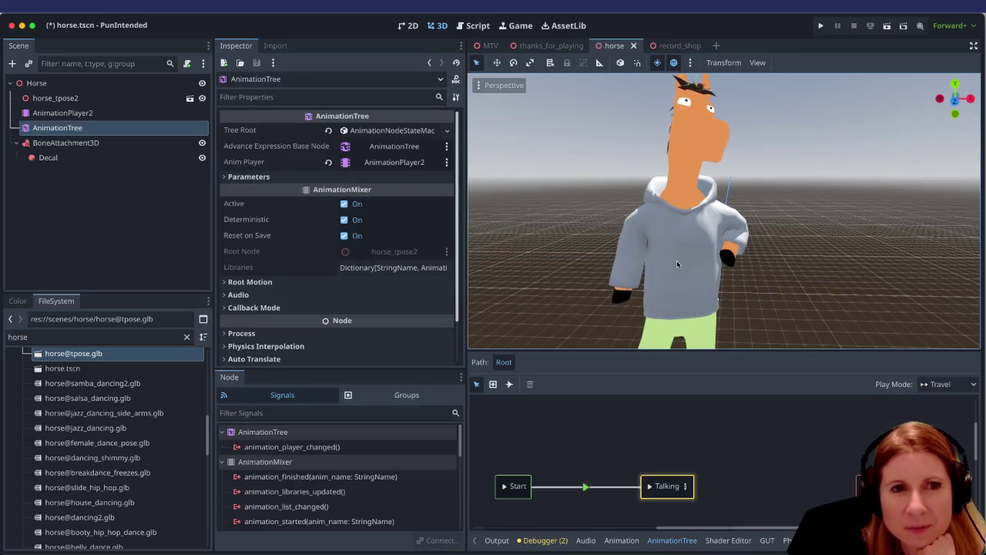
Inspect the gray-hoodied horse from the side, then switch to the Firefox Twitch stream.
{"action": "left_click_drag", "start_coordinate": [670, 262], "coordinate": [606, 267]}
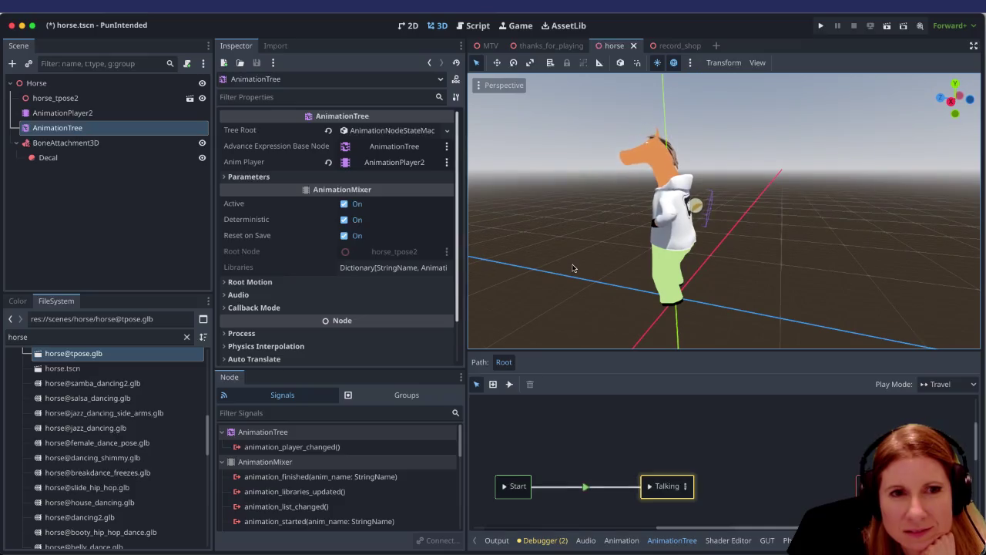
{"action": "scroll", "coordinate": [736, 223], "scroll_direction": "up", "scroll_amount": 5}
{"action": "scroll", "coordinate": [742, 230], "scroll_direction": "right", "scroll_amount": 5}
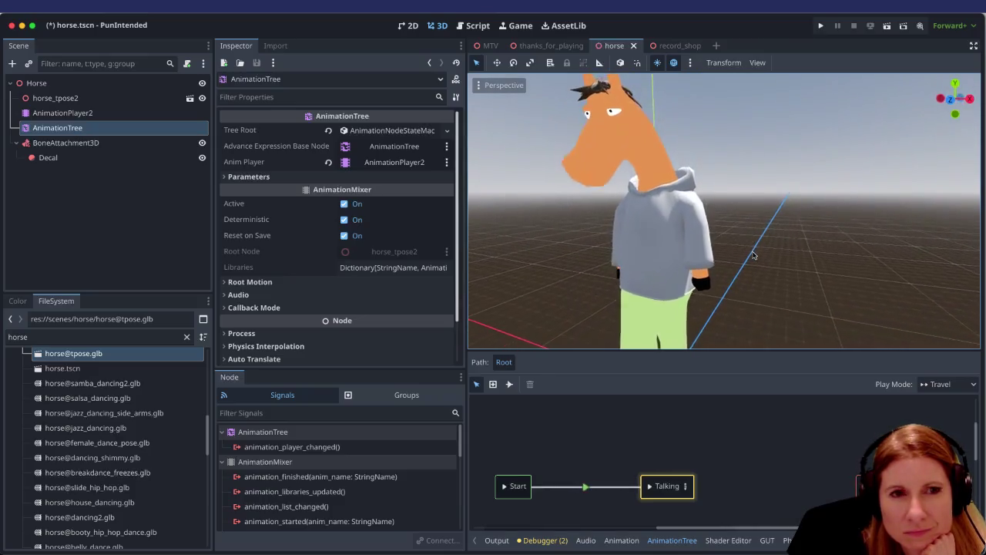
{"action": "scroll", "coordinate": [754, 255], "scroll_direction": "right", "scroll_amount": 3}
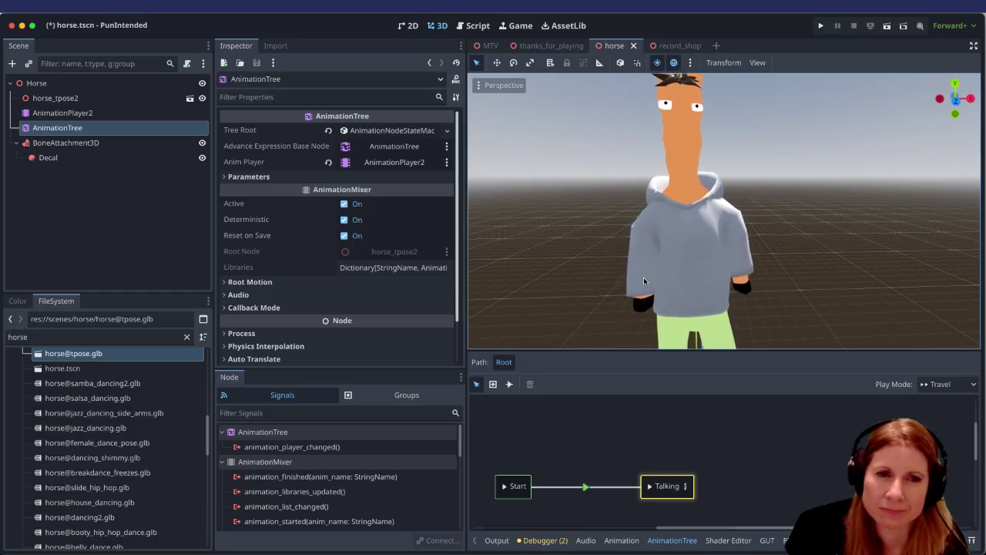
{"action": "mouse_move", "coordinate": [770, 548]}
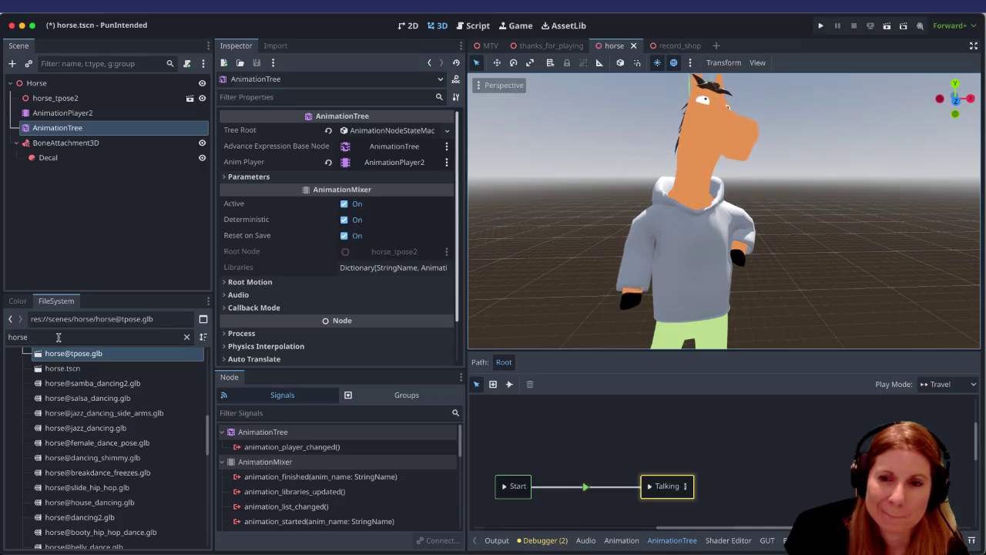
{"action": "double_click", "coordinate": [58, 337]}
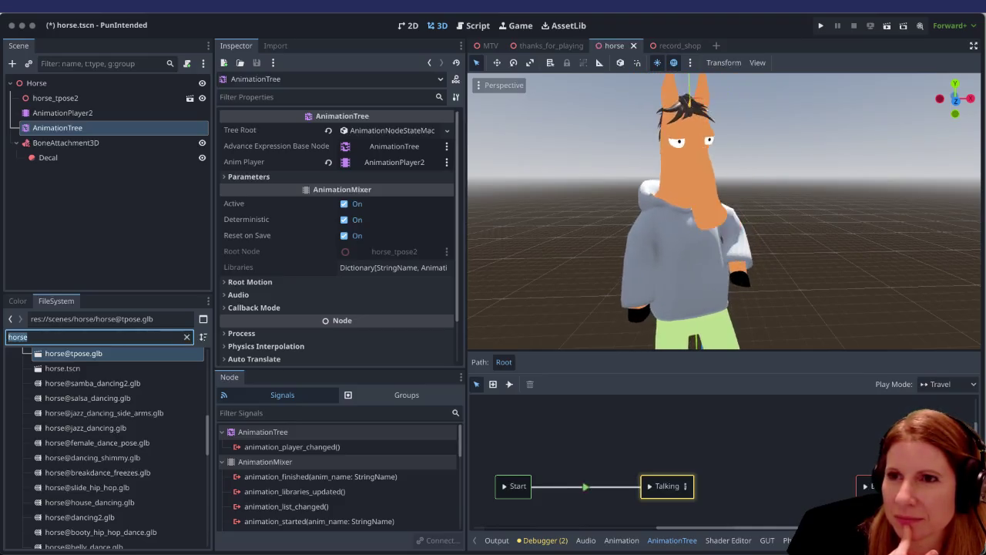
{"action": "key", "text": "super+Tab"}
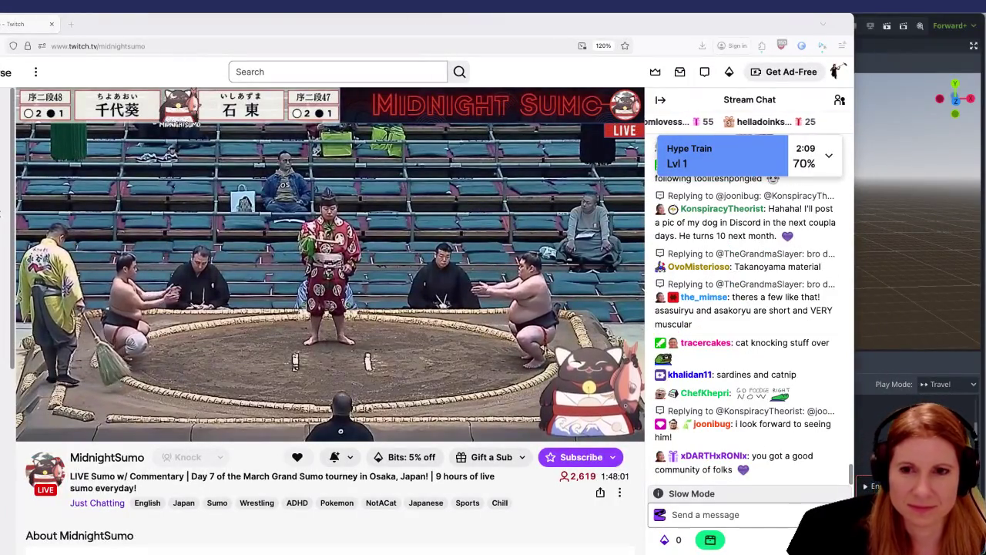
Raise the stream volume to 16%, save the Godot scene, and bring GooseControl forward.
{"action": "mouse_move", "coordinate": [67, 430]}
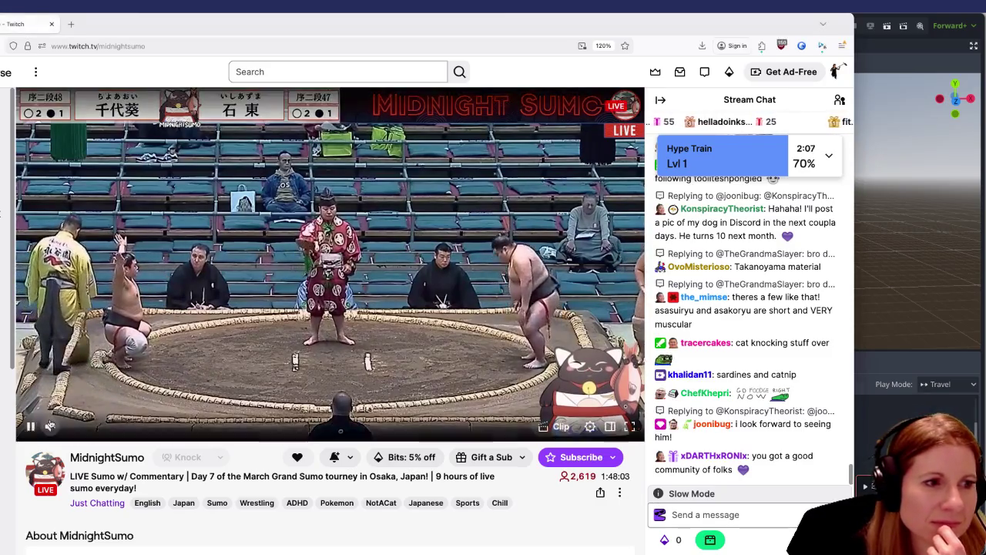
{"action": "left_click_drag", "start_coordinate": [66, 430], "coordinate": [75, 429]}
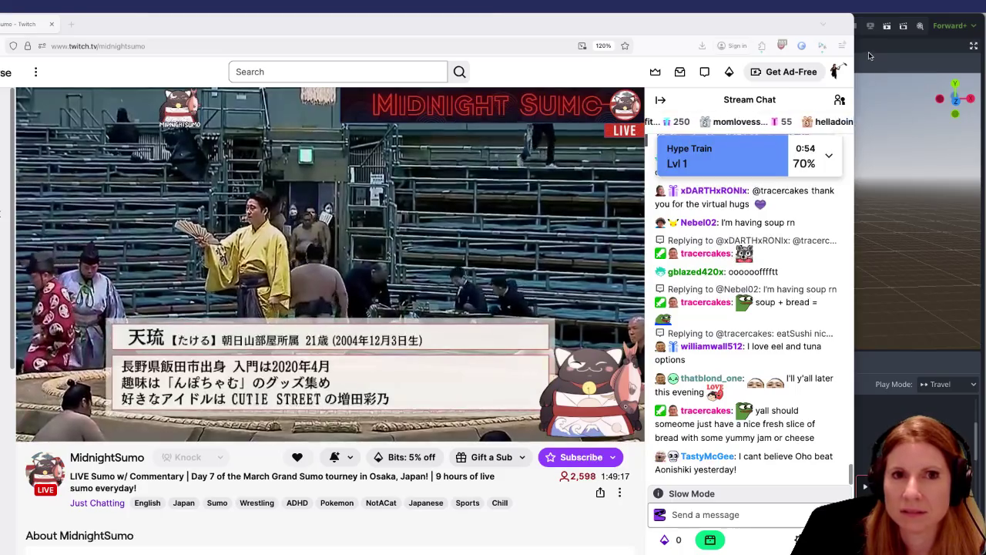
{"action": "left_click", "coordinate": [892, 114]}
{"action": "key", "text": "ctrl+s"}
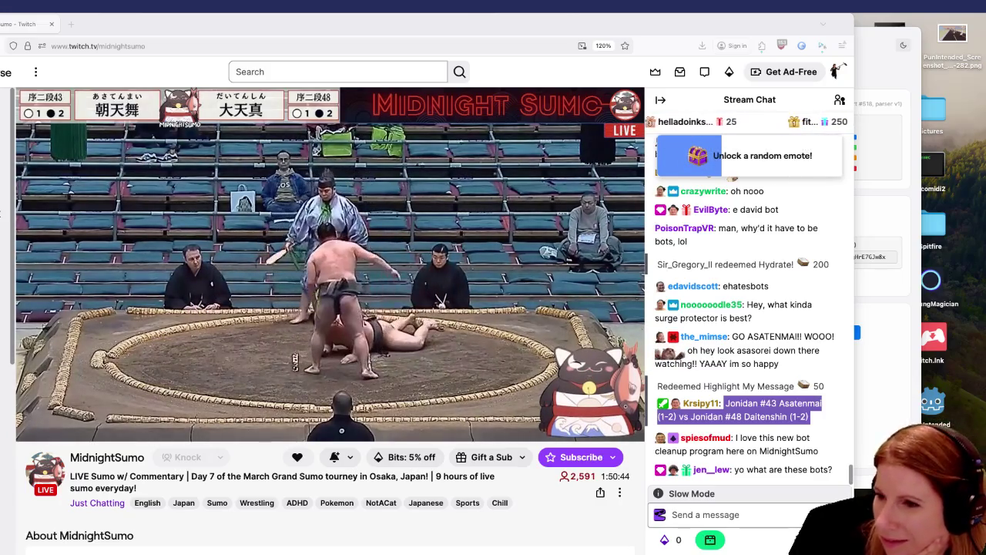
{"action": "key", "text": "super+Tab"}
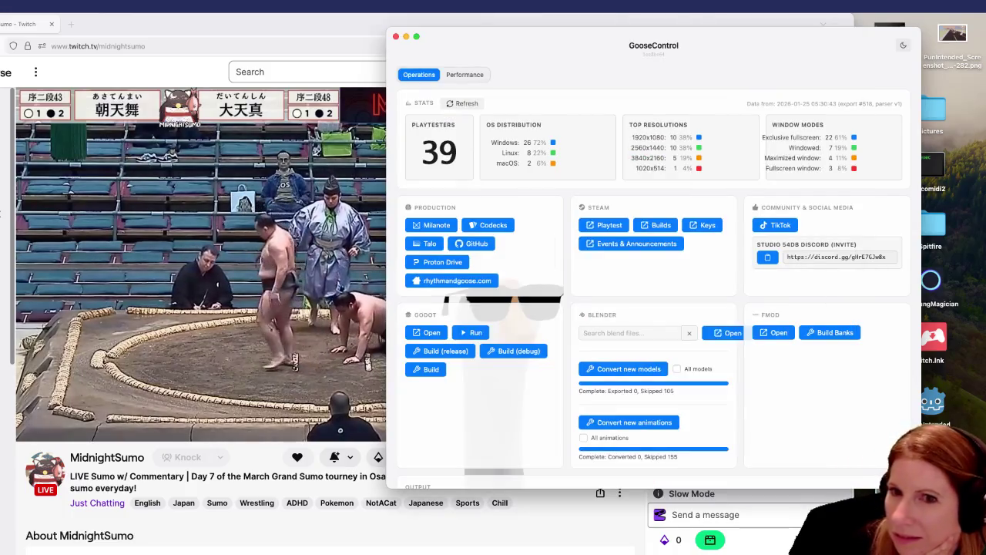
Drag GooseControl off to the right and hide it with Cmd+H.
{"action": "left_click_drag", "start_coordinate": [532, 60], "coordinate": [985, 92]}
{"action": "key", "text": "super+h"}
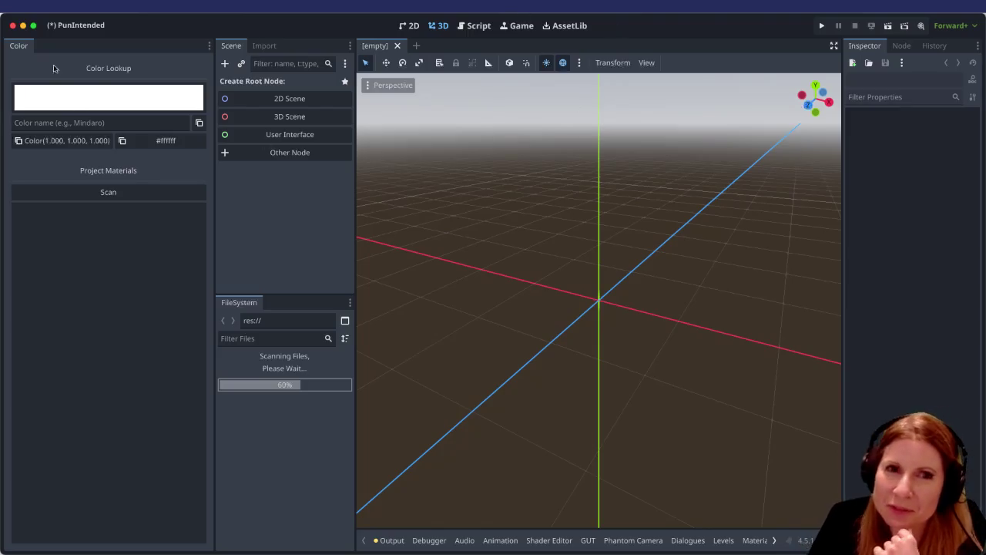
Bring the Firefox Twitch window forward from the Dock.
{"action": "mouse_move", "coordinate": [278, 549]}
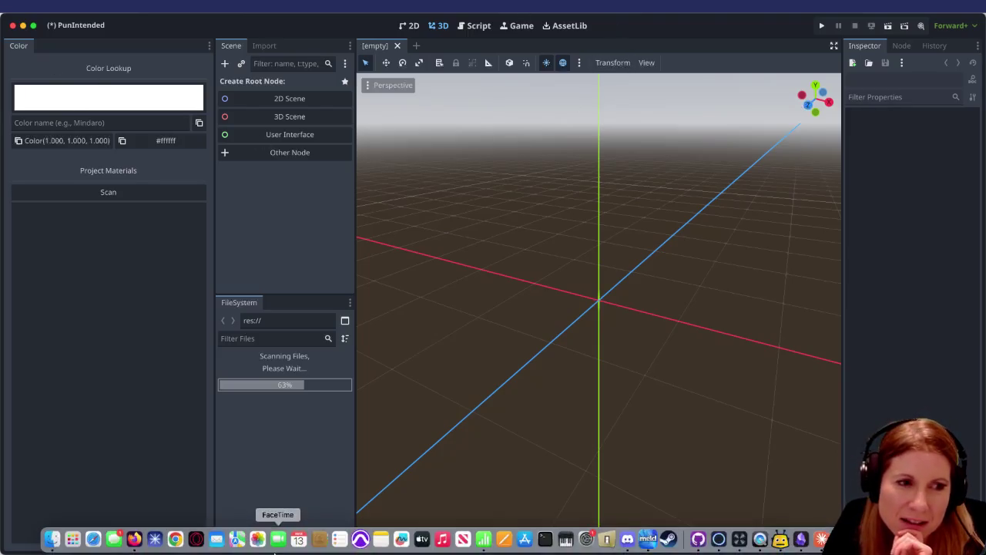
{"action": "left_click", "coordinate": [135, 541]}
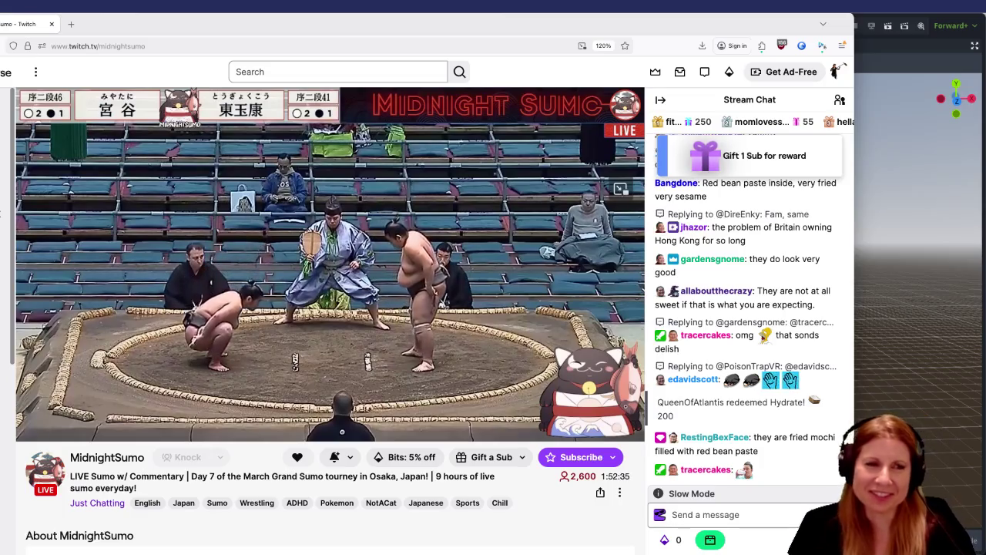
Switch from Firefox back to the Godot horse scene with Cmd+Tab.
{"action": "mouse_move", "coordinate": [129, 285]}
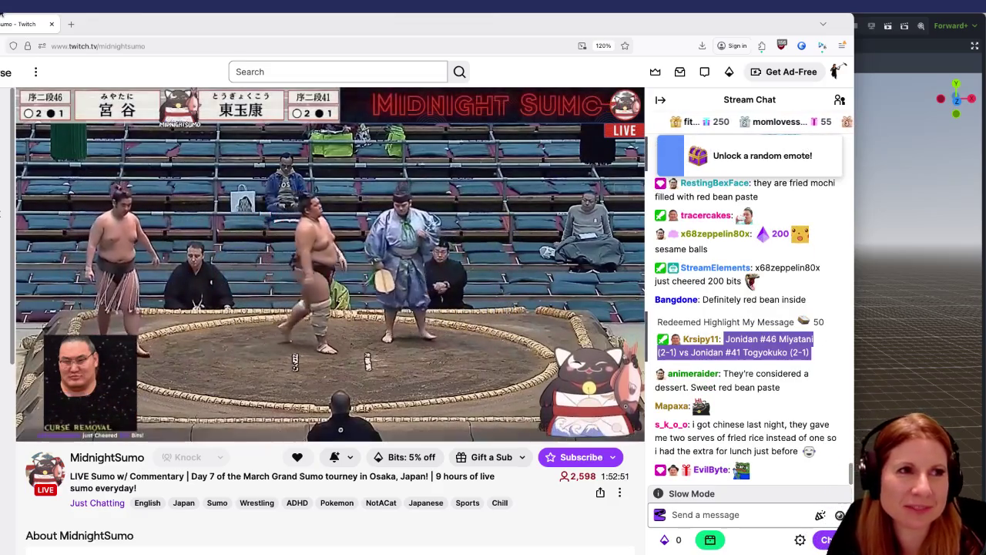
{"action": "key", "text": "super+Tab"}
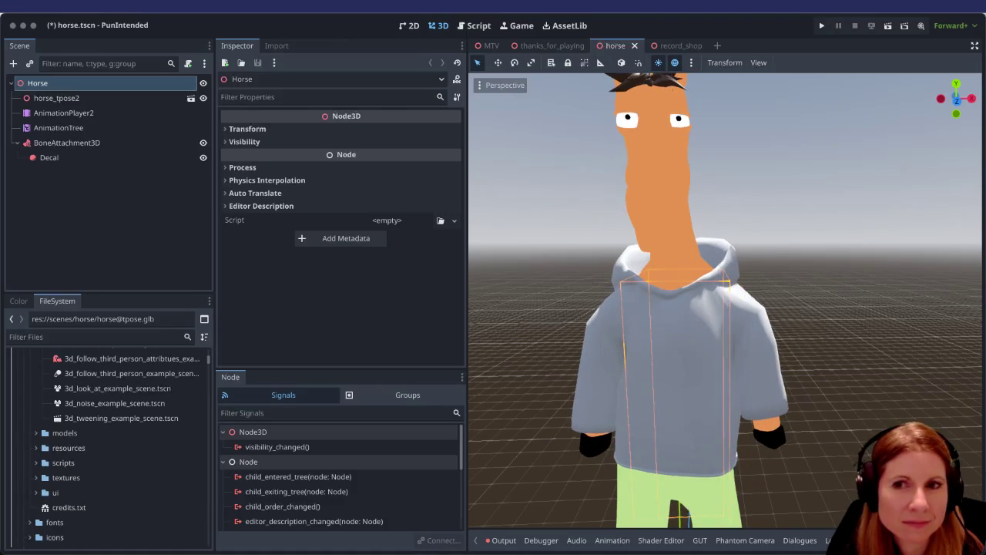
Filter files for 'hoodie', open horse_hoodie.tres, and expand its Albedo section.
{"action": "left_click", "coordinate": [95, 340]}
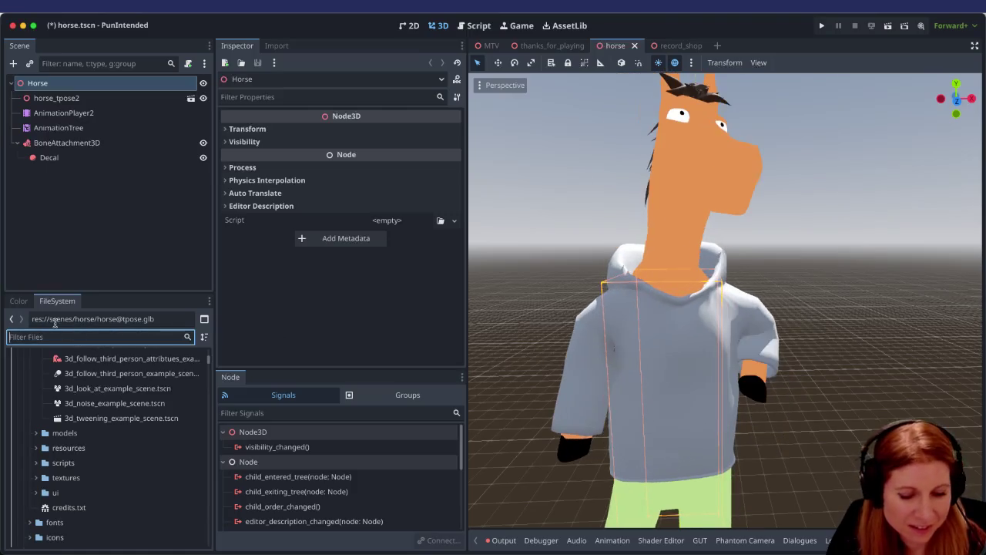
{"action": "type", "text": "hoodie"}
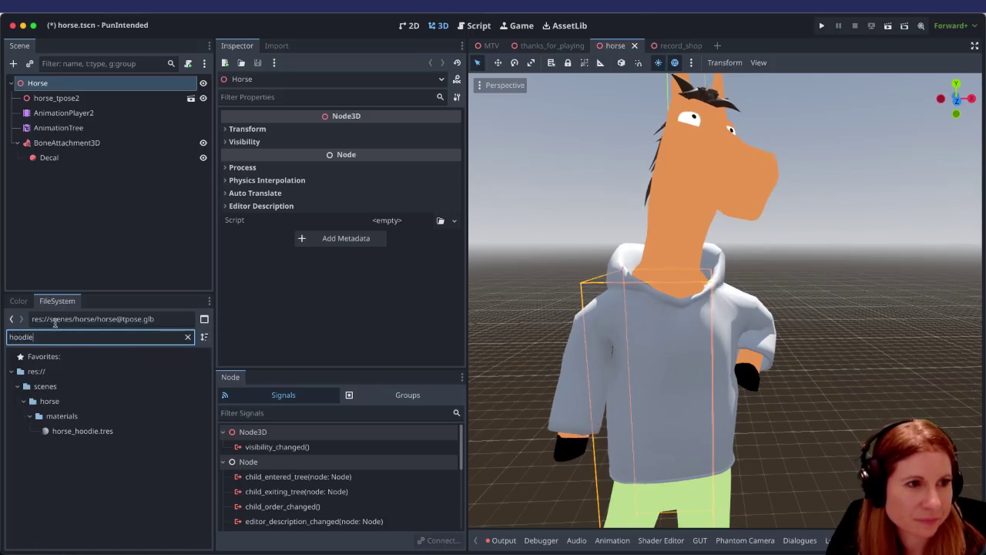
{"action": "left_click", "coordinate": [111, 434]}
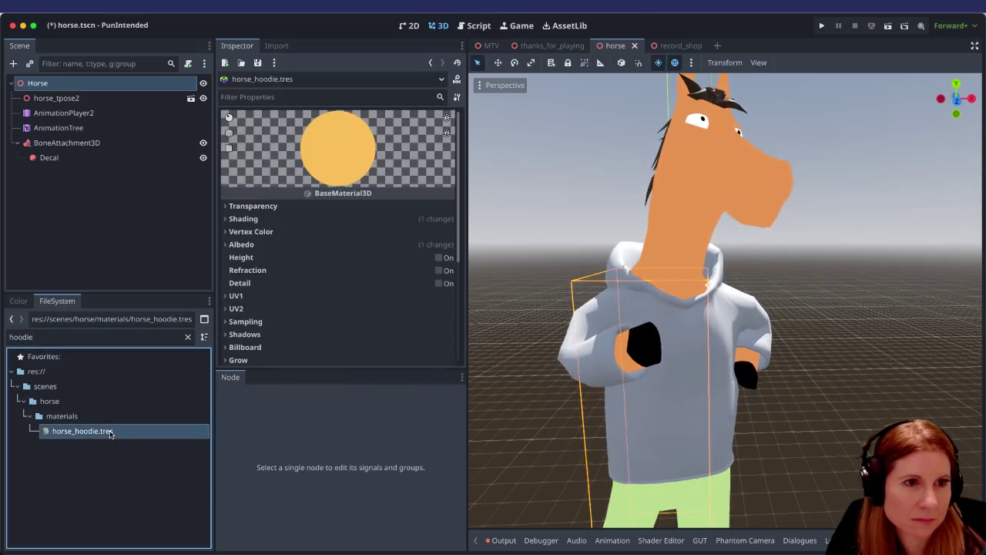
{"action": "left_click", "coordinate": [335, 247]}
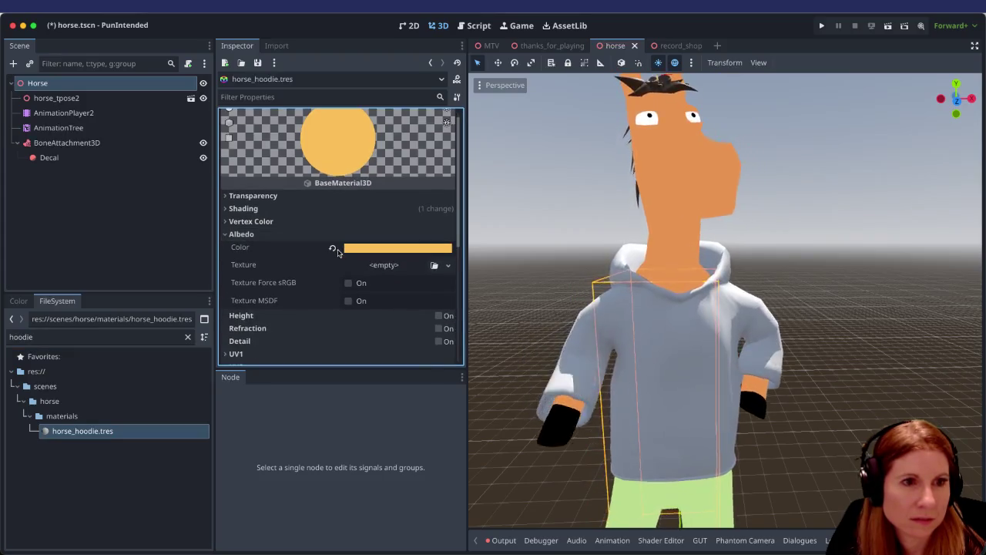
{"action": "scroll", "coordinate": [389, 315], "scroll_direction": "down", "scroll_amount": 1}
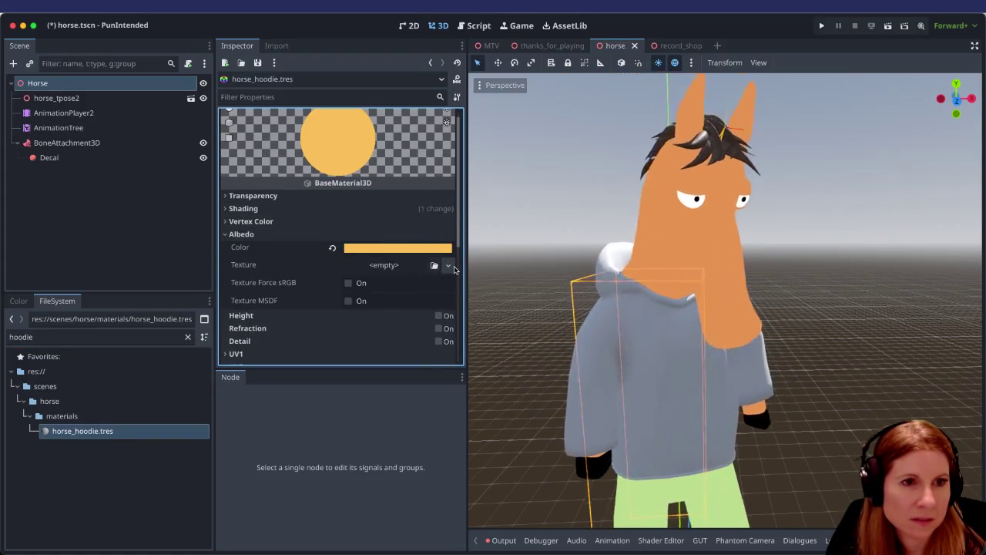
{"action": "left_click", "coordinate": [448, 265]}
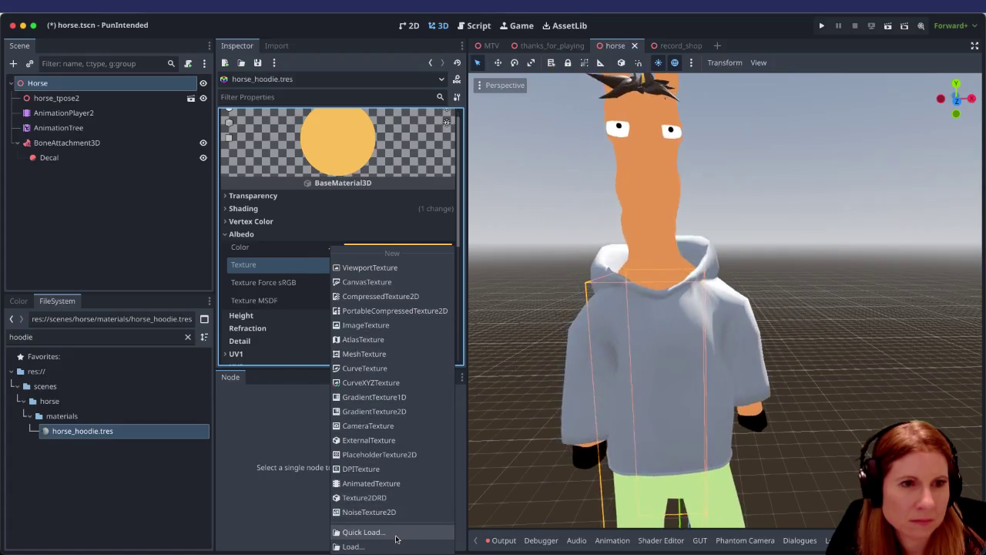
{"action": "left_click", "coordinate": [409, 532]}
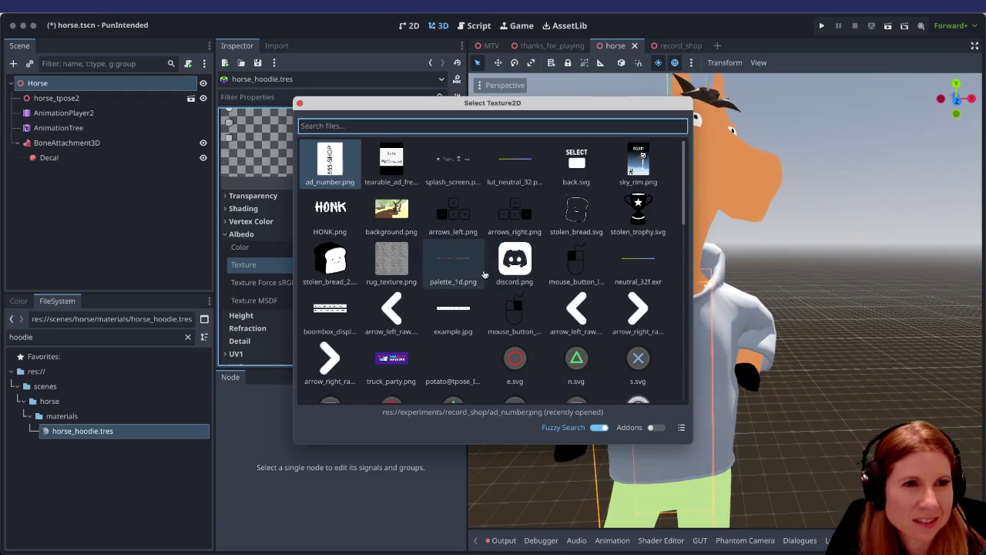
{"action": "scroll", "coordinate": [478, 274], "scroll_direction": "down", "scroll_amount": 5}
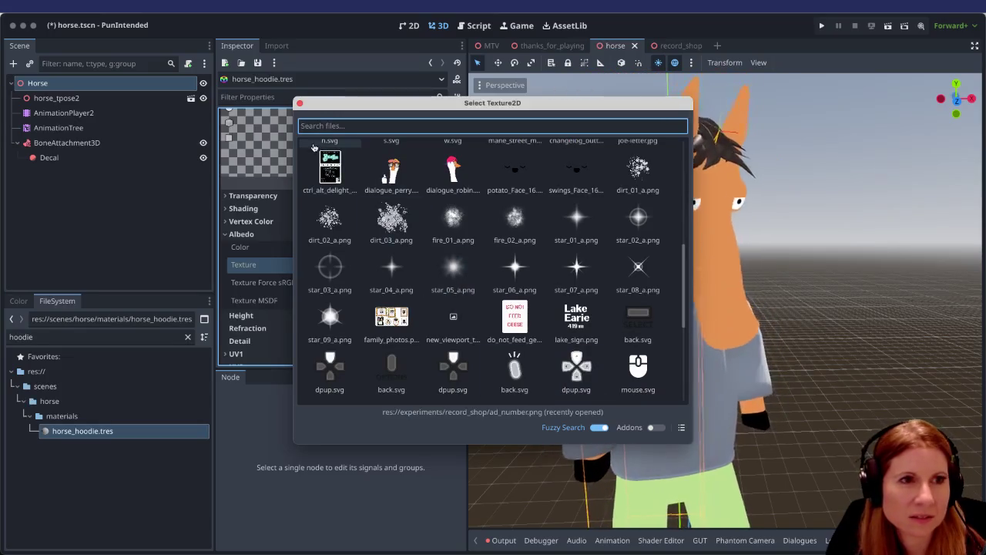
{"action": "left_click", "coordinate": [301, 105]}
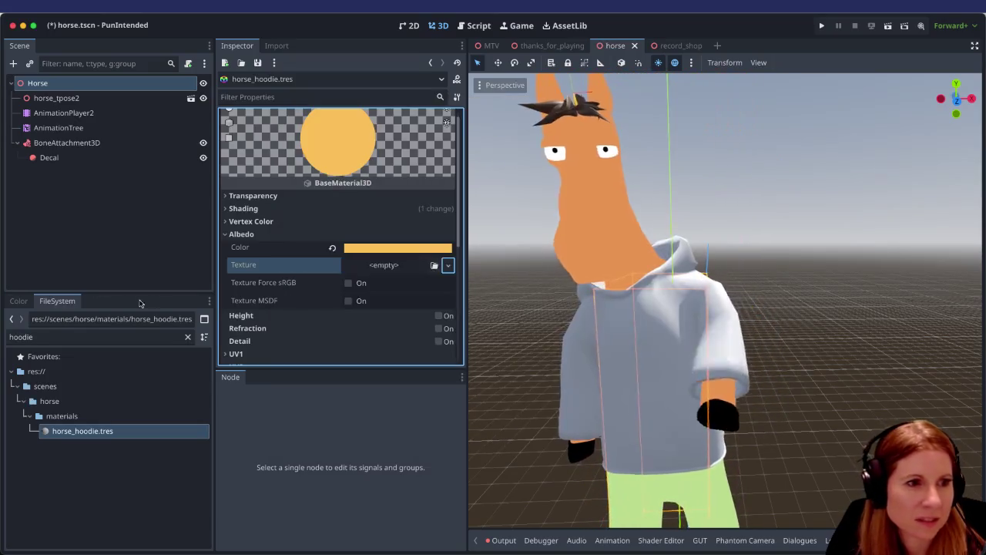
{"action": "left_click", "coordinate": [70, 336]}
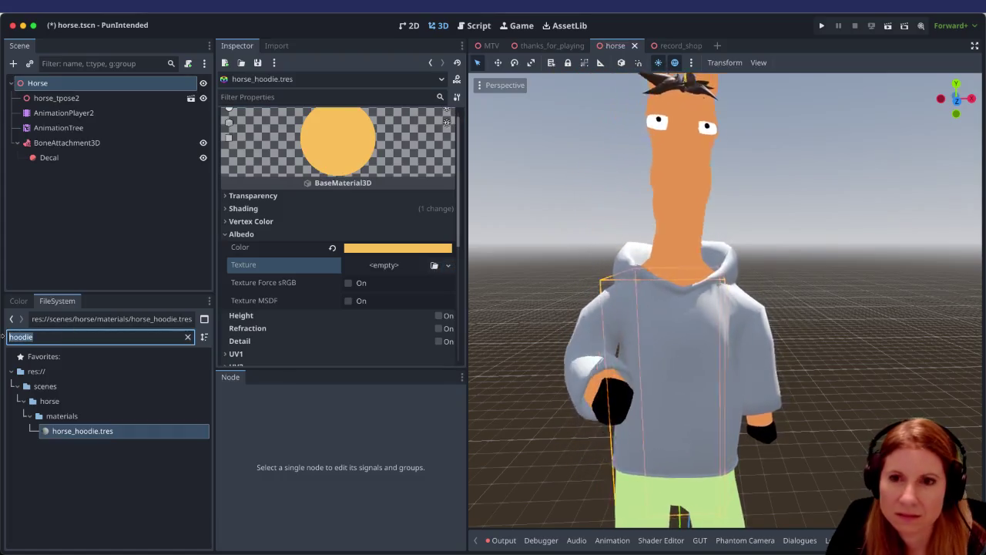
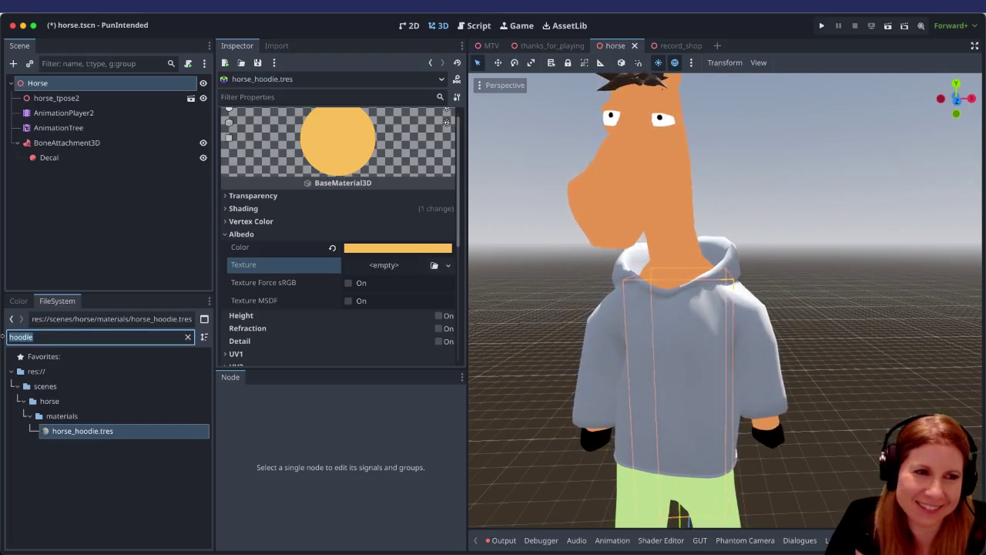
{"action": "type", "text": "horse"}
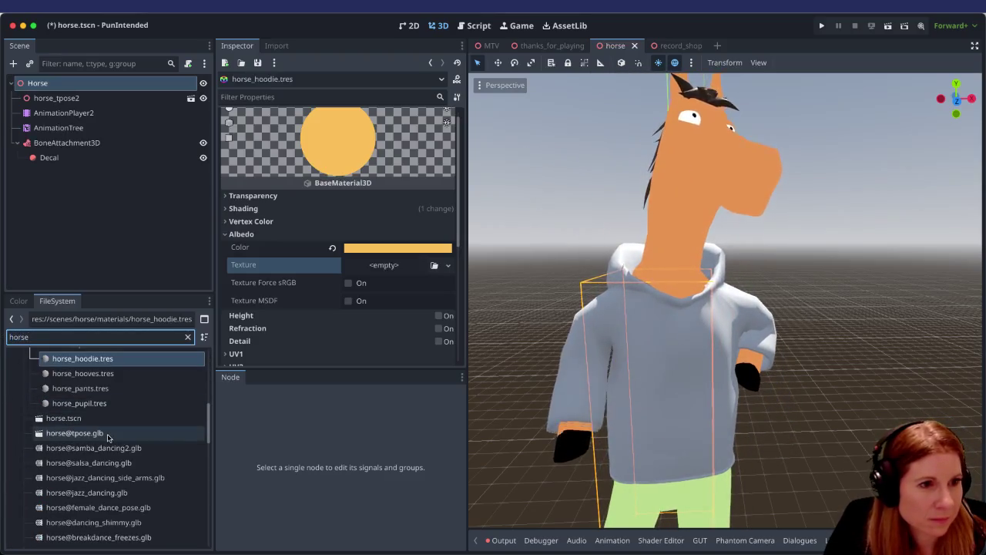
{"action": "double_click", "coordinate": [139, 437]}
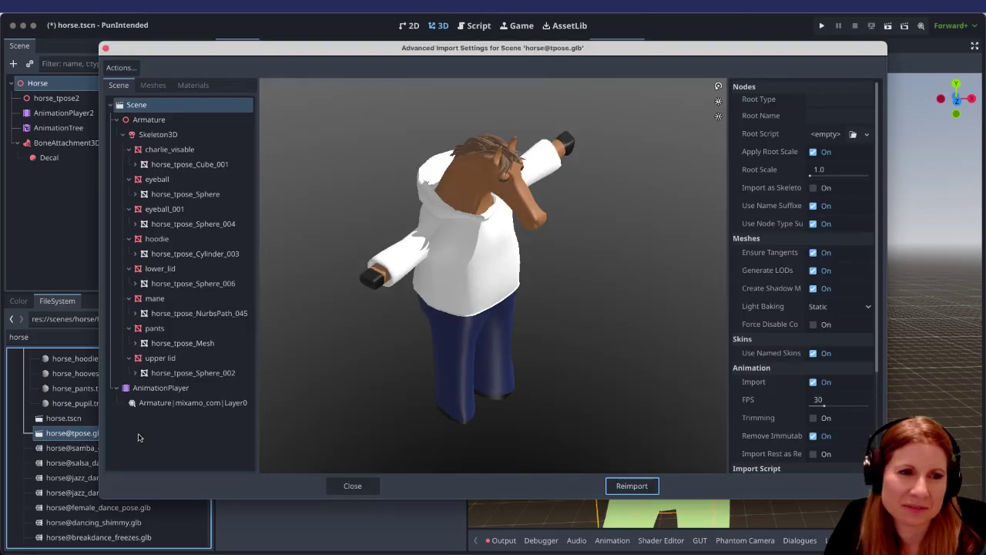
{"action": "left_click", "coordinate": [194, 85]}
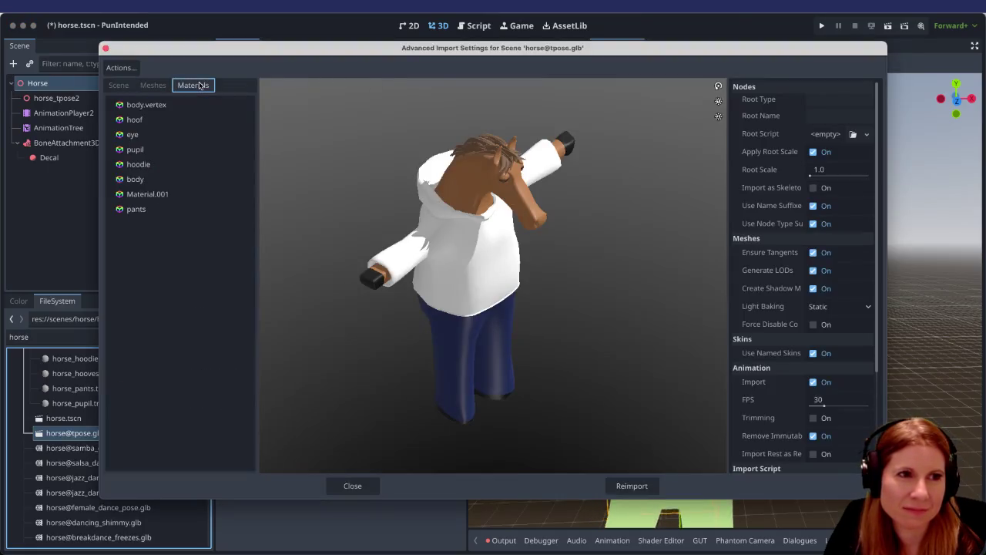
{"action": "left_click", "coordinate": [230, 166]}
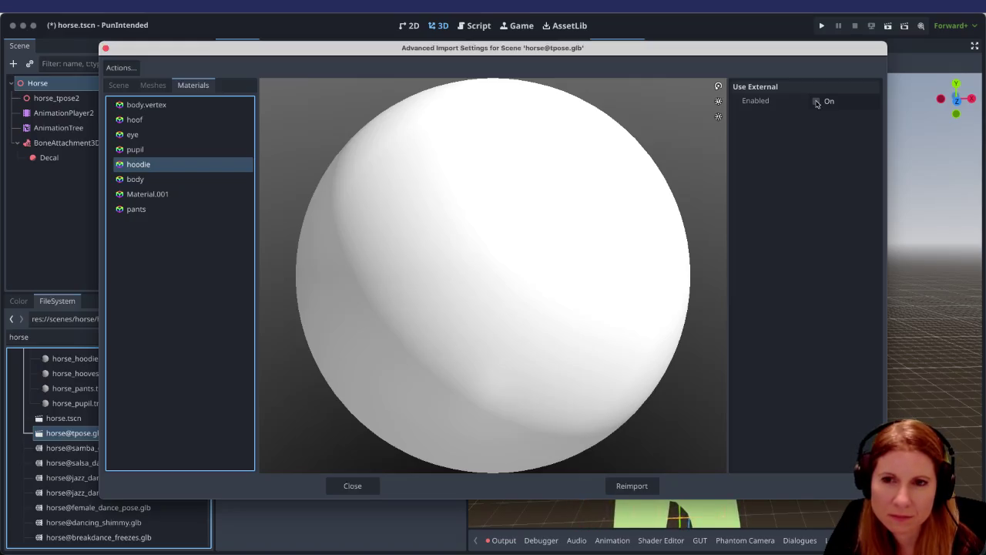
{"action": "left_click", "coordinate": [817, 102]}
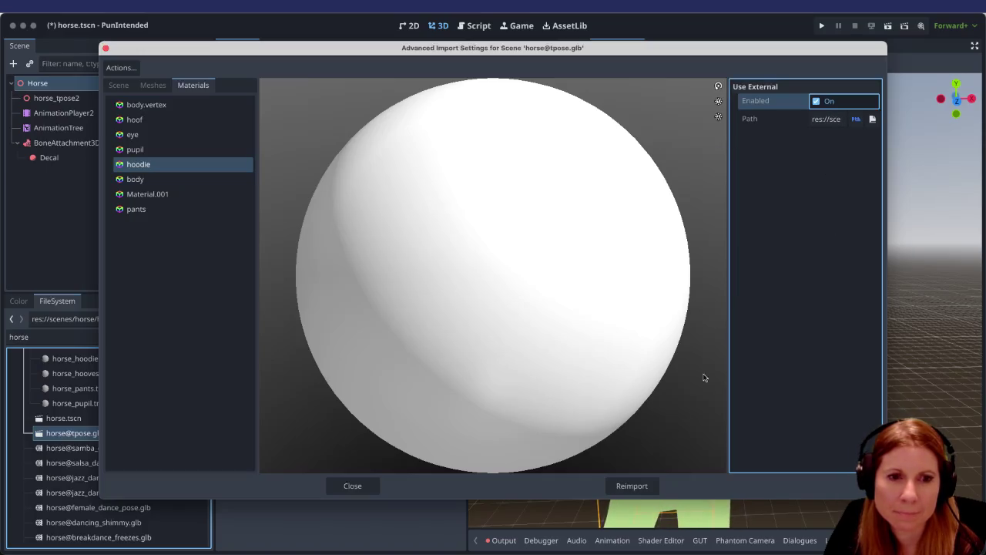
{"action": "left_click", "coordinate": [628, 484]}
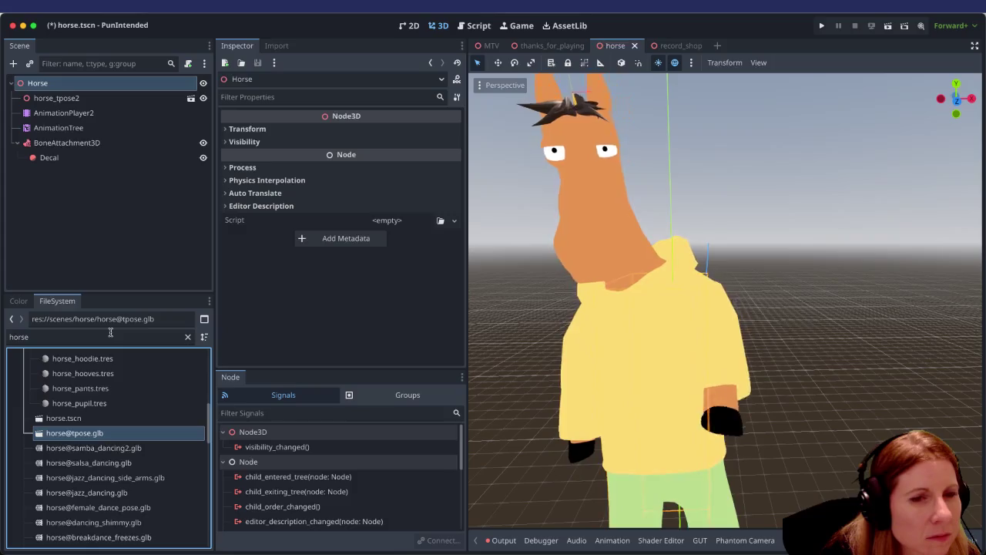
Filter for 'hoodie' and open horse_hoodie.tres in the Inspector at its Albedo section.
{"action": "left_click_drag", "start_coordinate": [111, 337], "coordinate": [7, 337]}
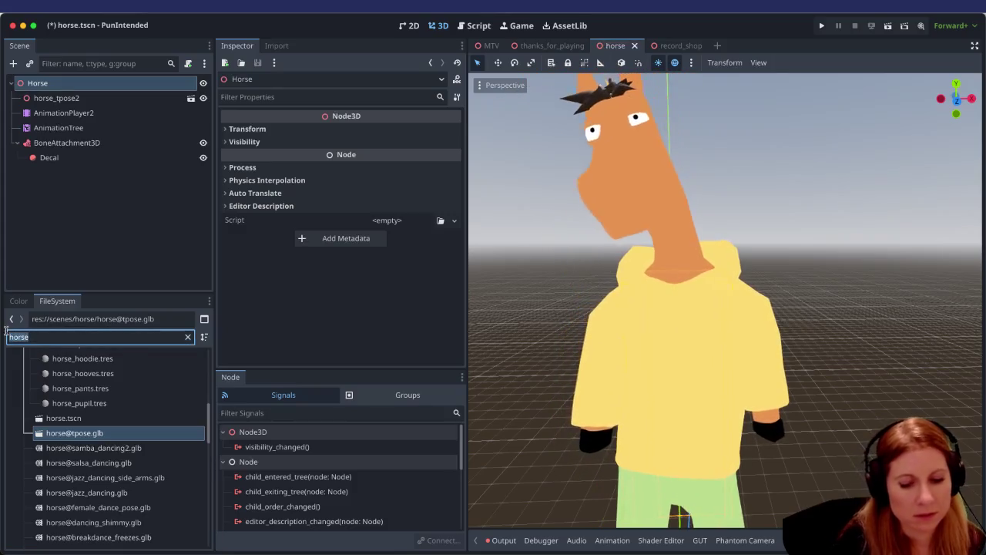
{"action": "type", "text": "hoodie"}
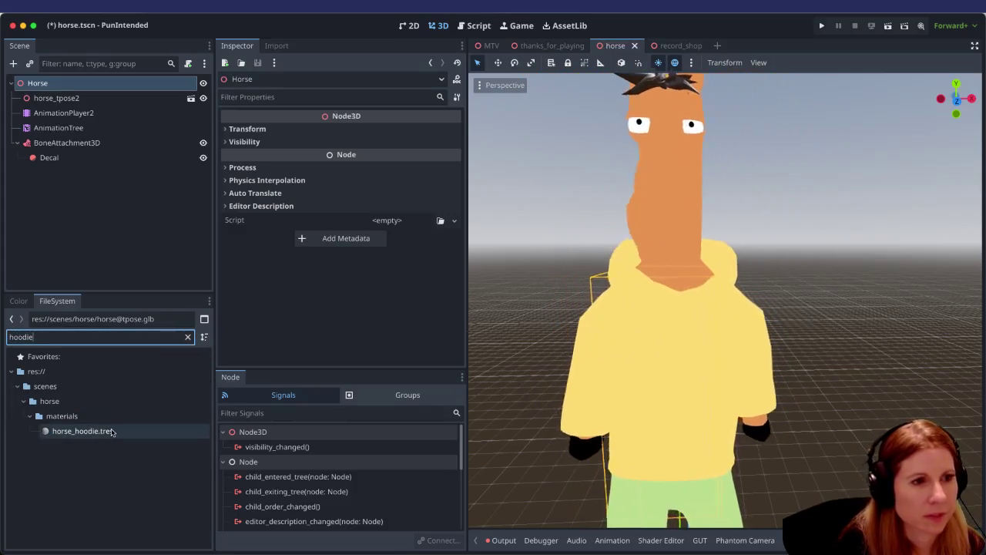
{"action": "left_click", "coordinate": [112, 432]}
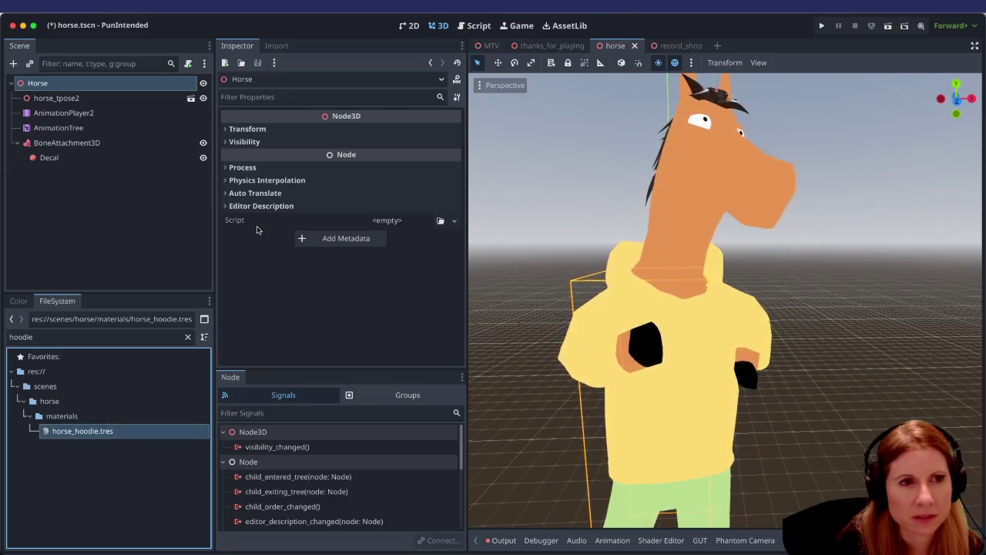
{"action": "left_click", "coordinate": [455, 221]}
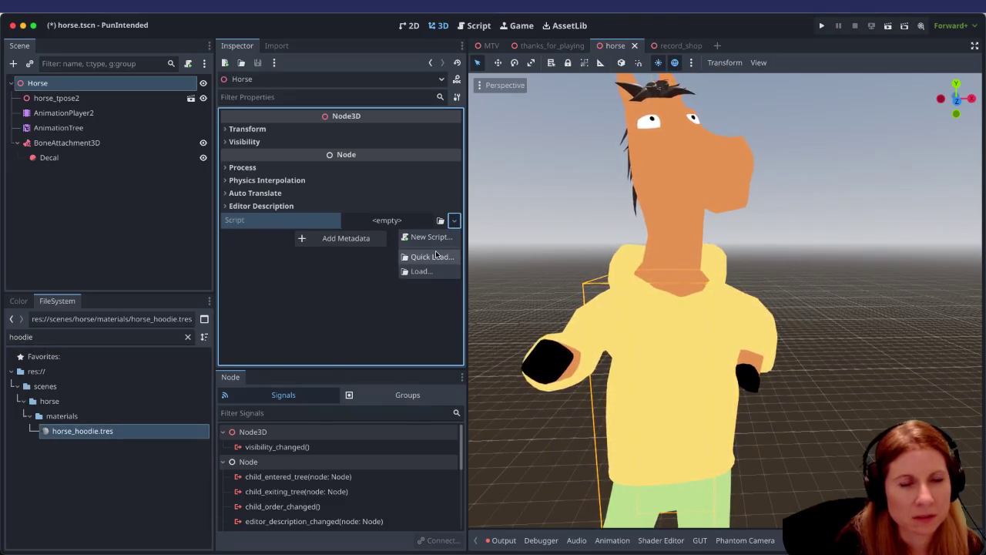
{"action": "left_click", "coordinate": [436, 256]}
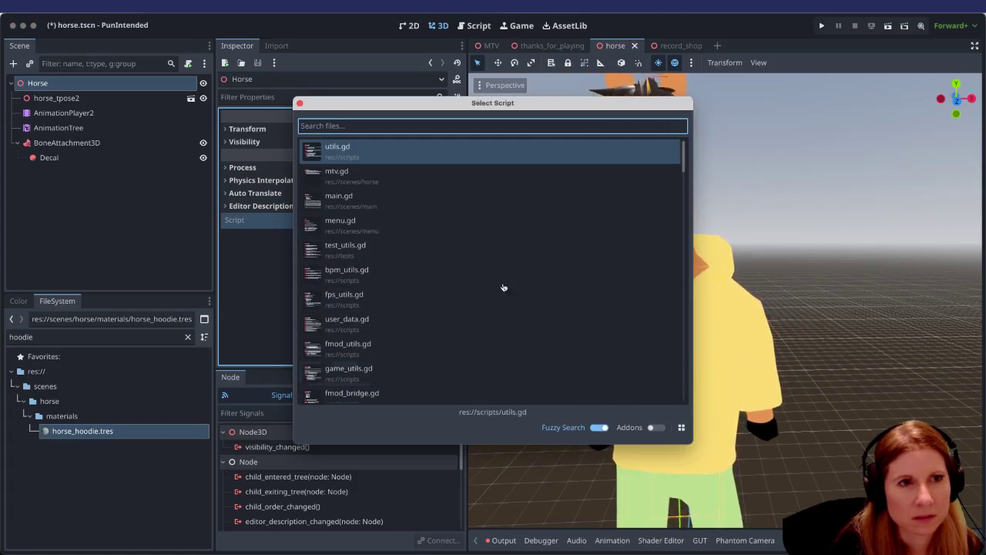
{"action": "key", "text": "Escape"}
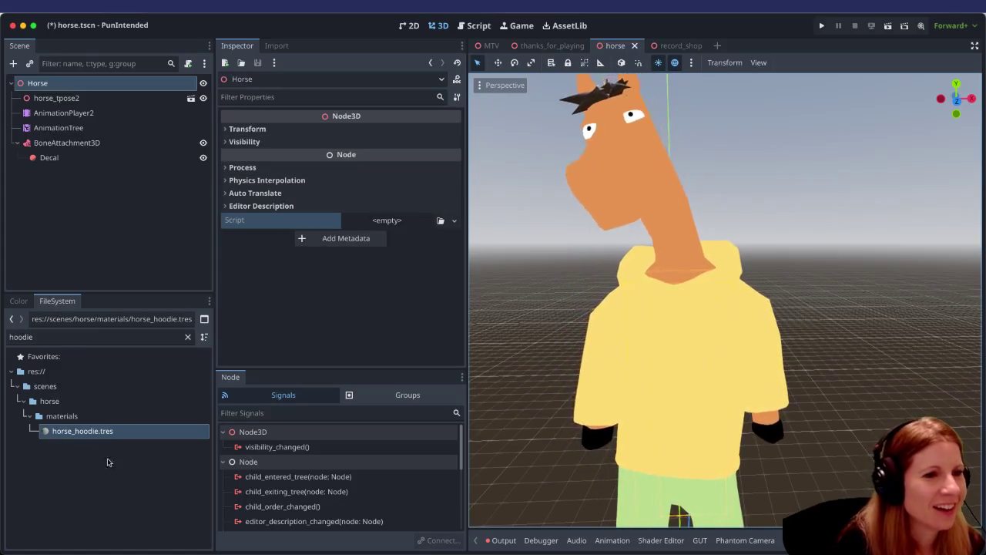
{"action": "left_click", "coordinate": [123, 437]}
{"action": "scroll", "coordinate": [344, 254], "scroll_direction": "down", "scroll_amount": 2}
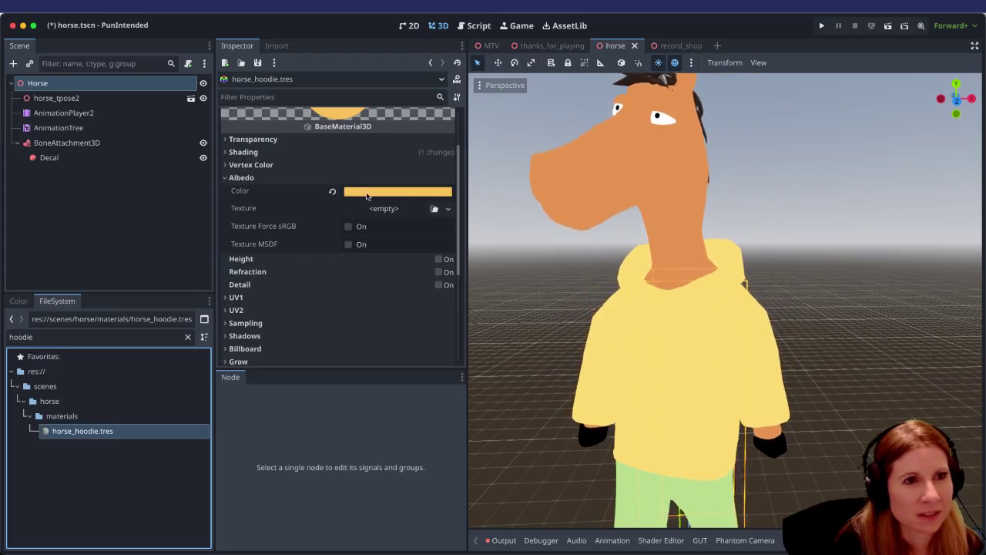
Open the Quick Load picker for the hoodie's Albedo Texture and enlarge it.
{"action": "left_click", "coordinate": [448, 208]}
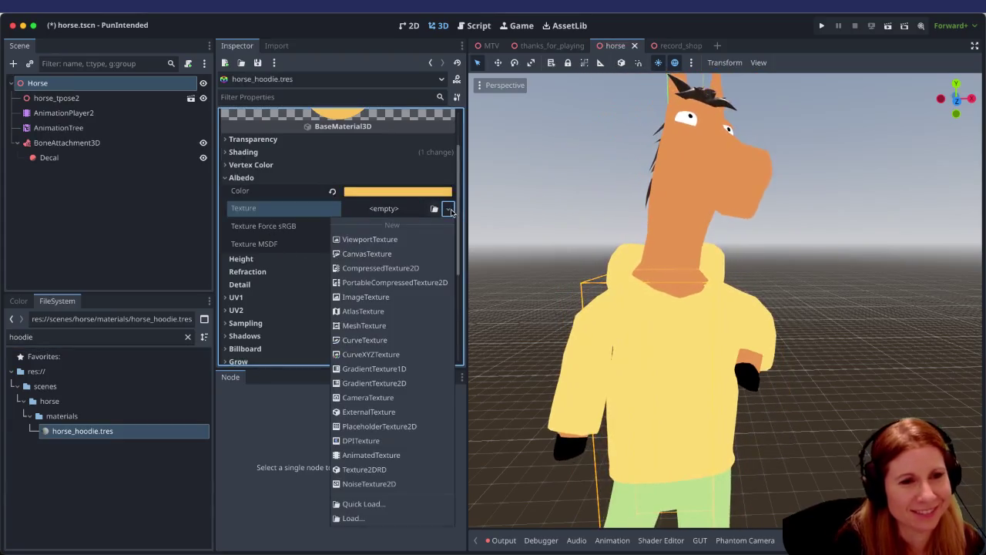
{"action": "left_click", "coordinate": [364, 504]}
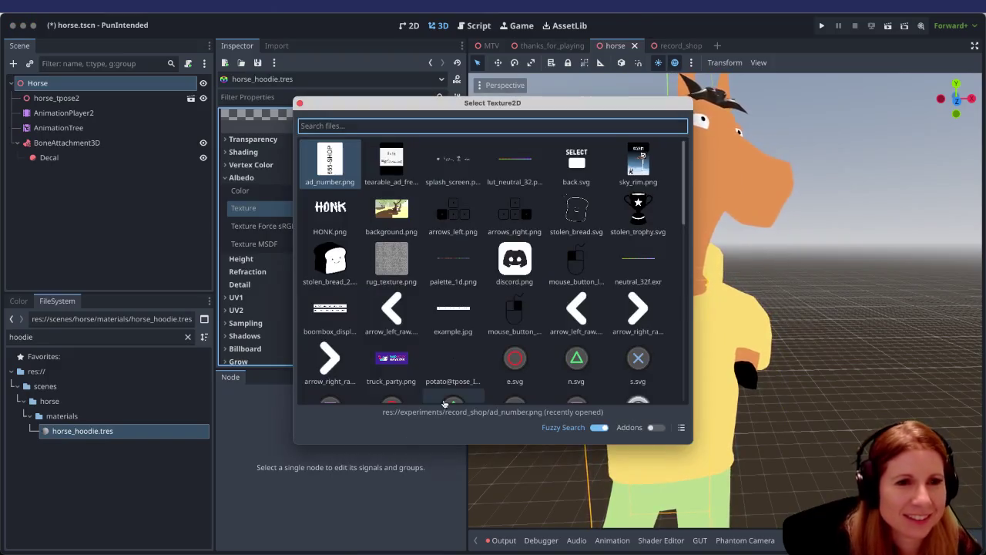
{"action": "left_click_drag", "start_coordinate": [692, 444], "coordinate": [816, 532]}
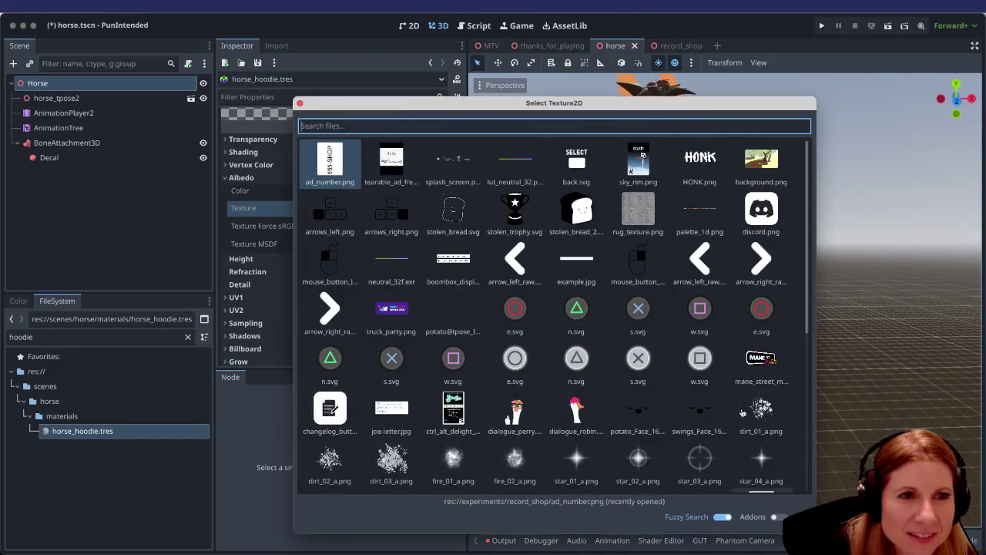
{"action": "left_click_drag", "start_coordinate": [506, 103], "coordinate": [420, 58]}
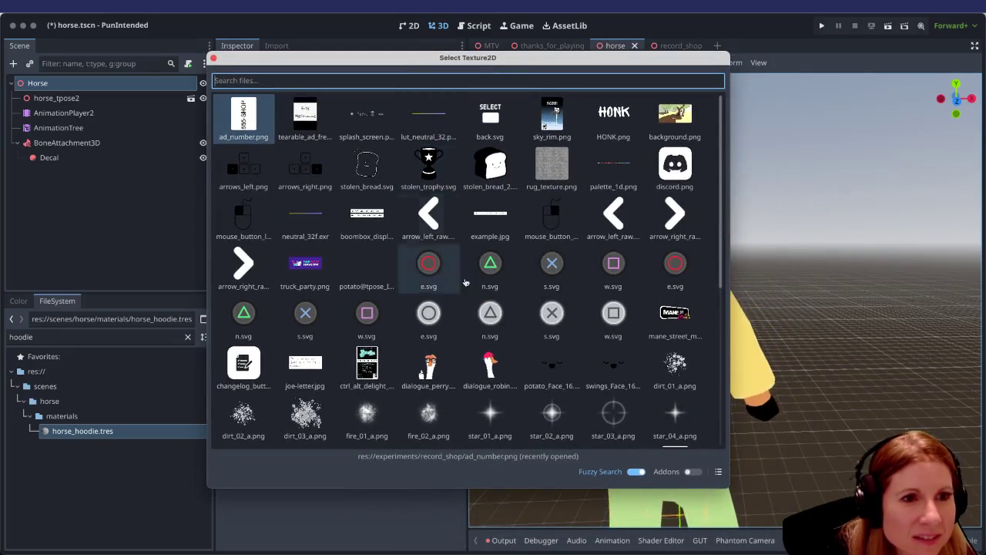
Search 'man' and apply mane_street_music.png as the hoodie's Albedo texture.
{"action": "scroll", "coordinate": [468, 292], "scroll_direction": "down", "scroll_amount": 5}
{"action": "scroll", "coordinate": [463, 281], "scroll_direction": "up", "scroll_amount": 5}
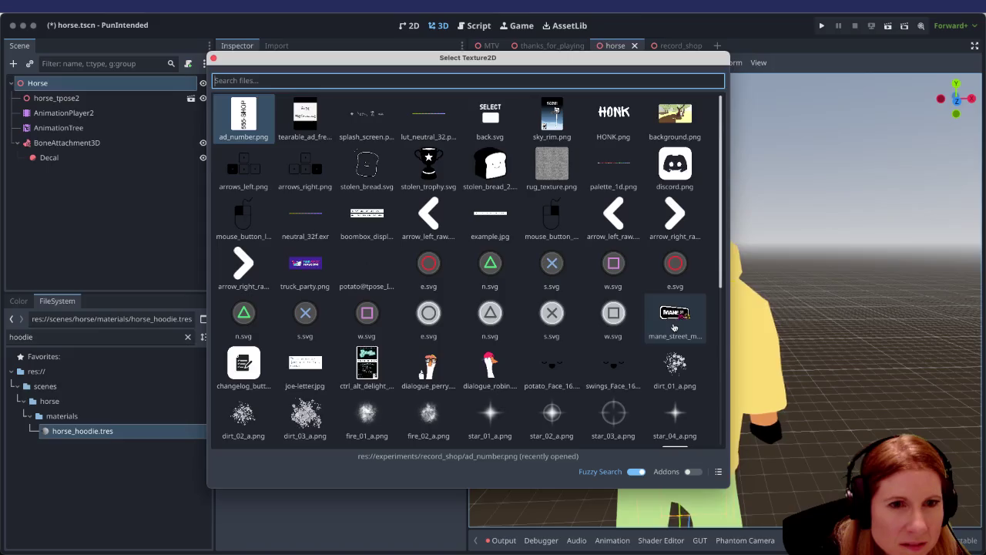
{"action": "scroll", "coordinate": [674, 328], "scroll_direction": "down", "scroll_amount": 2}
{"action": "scroll", "coordinate": [674, 327], "scroll_direction": "down", "scroll_amount": 4}
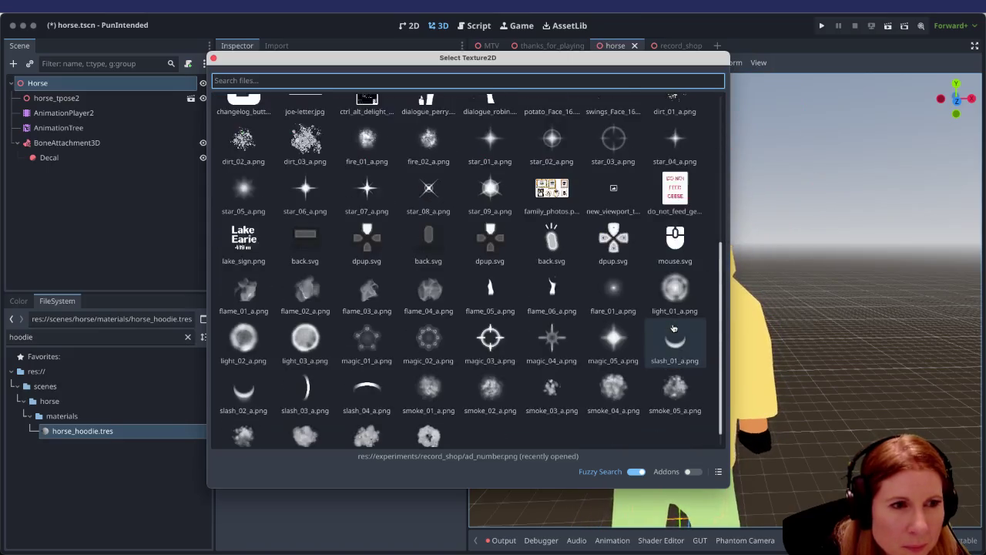
{"action": "scroll", "coordinate": [673, 326], "scroll_direction": "down", "scroll_amount": 1}
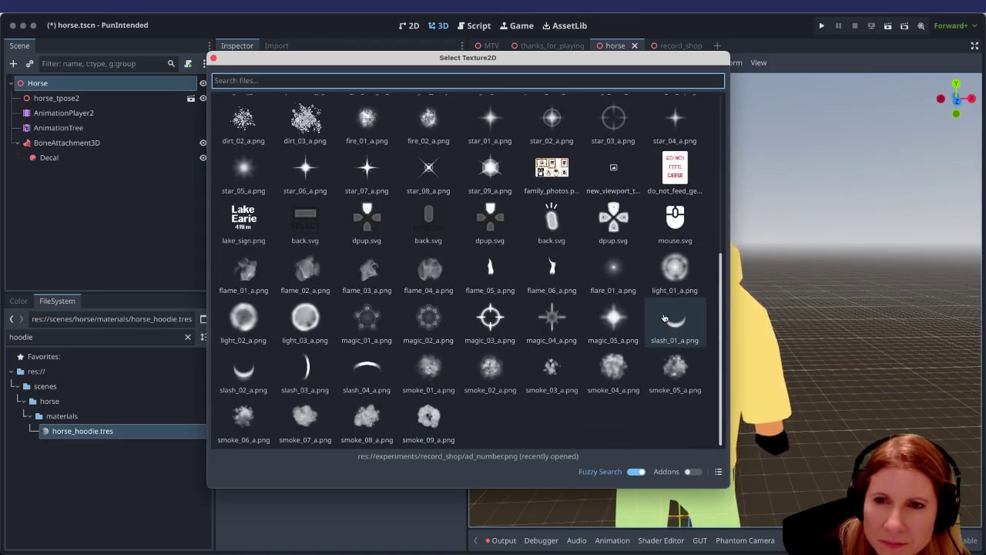
{"action": "scroll", "coordinate": [485, 292], "scroll_direction": "up", "scroll_amount": 6}
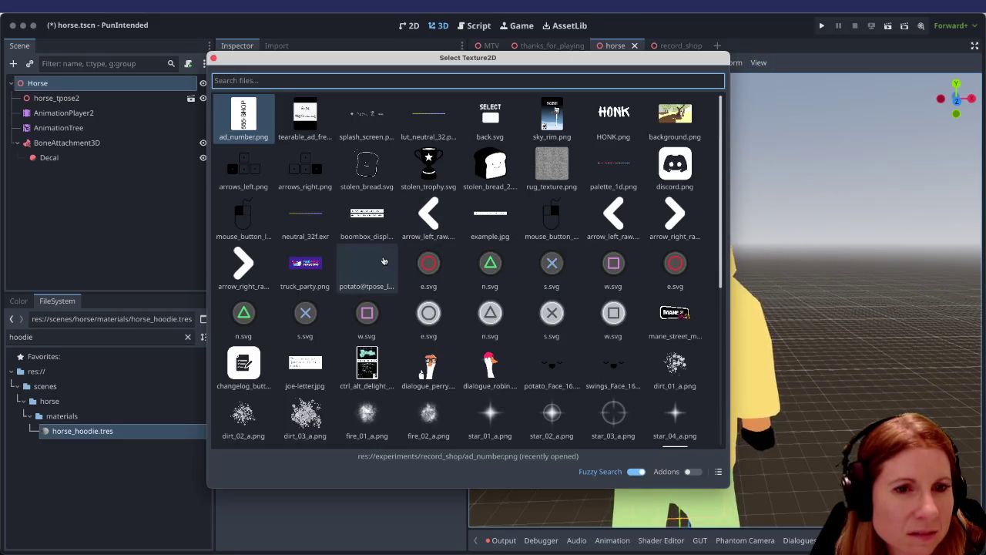
{"action": "scroll", "coordinate": [385, 265], "scroll_direction": "down", "scroll_amount": 1}
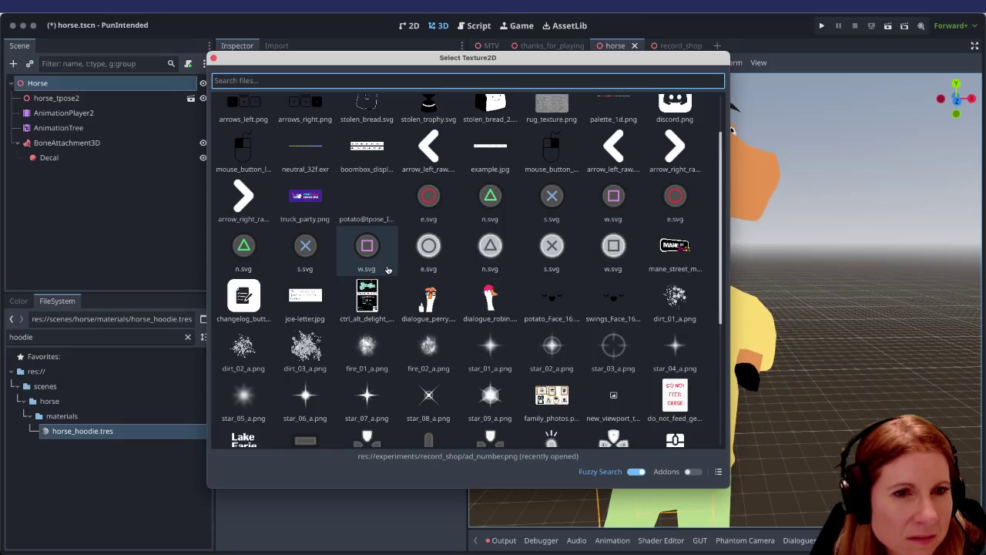
{"action": "scroll", "coordinate": [494, 147], "scroll_direction": "up", "scroll_amount": 1}
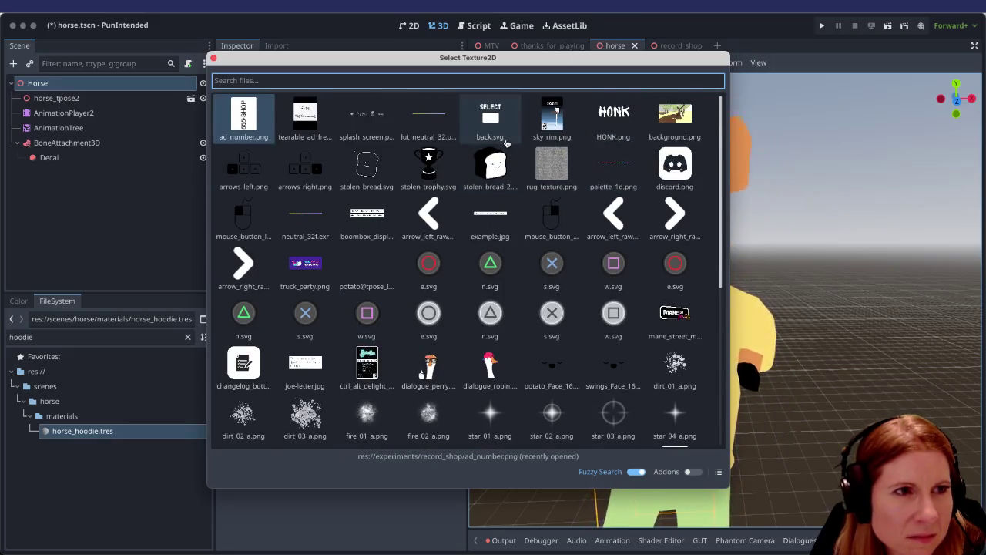
{"action": "scroll", "coordinate": [498, 148], "scroll_direction": "down", "scroll_amount": 4}
{"action": "scroll", "coordinate": [479, 106], "scroll_direction": "up", "scroll_amount": 3}
{"action": "type", "text": "man"}
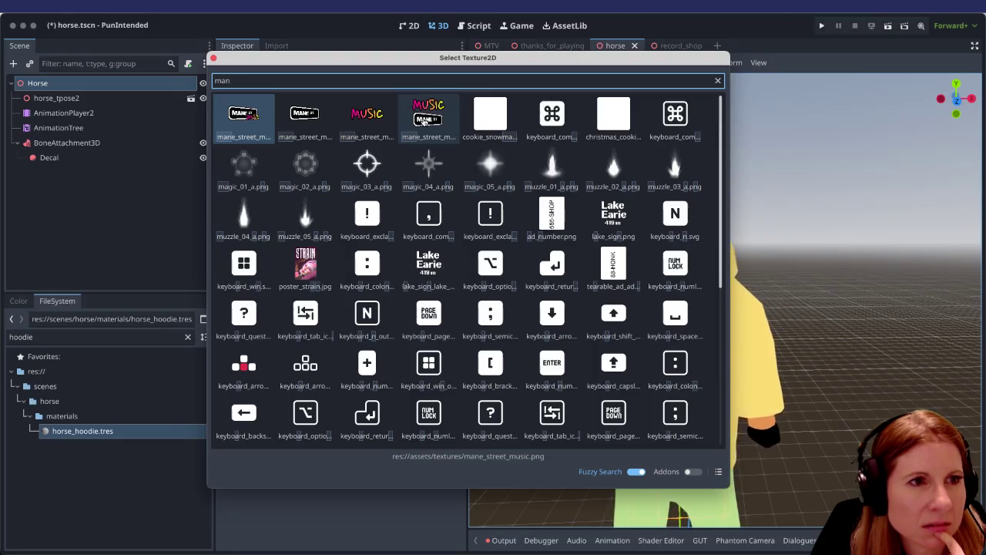
{"action": "double_click", "coordinate": [425, 121]}
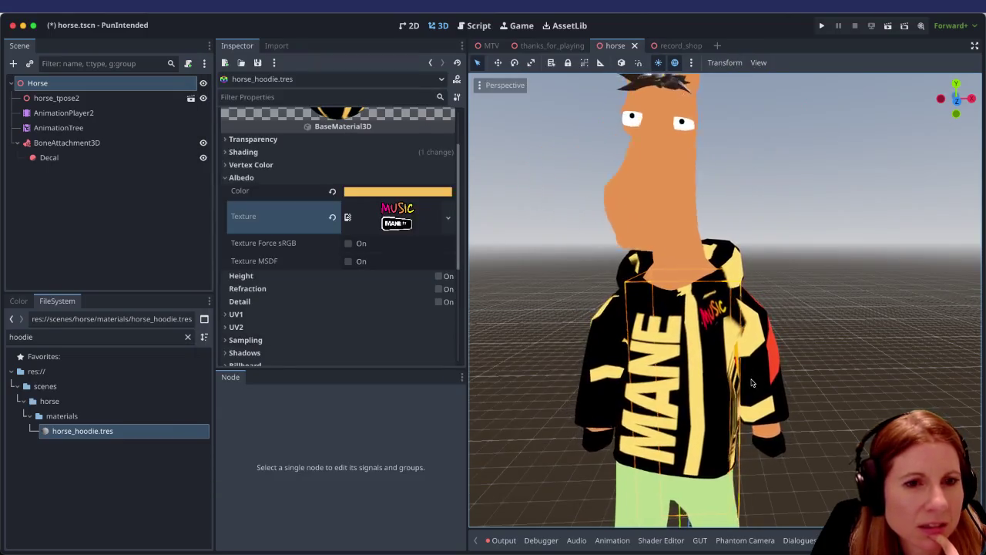
{"action": "mouse_move", "coordinate": [726, 387]}
{"action": "left_mouse_down"}
{"action": "mouse_move", "coordinate": [922, 379]}
{"action": "mouse_move", "coordinate": [704, 337]}
{"action": "mouse_move", "coordinate": [507, 355]}
{"action": "mouse_move", "coordinate": [623, 361]}
{"action": "left_mouse_up"}
{"action": "scroll", "coordinate": [694, 353], "scroll_direction": "up", "scroll_amount": 2}
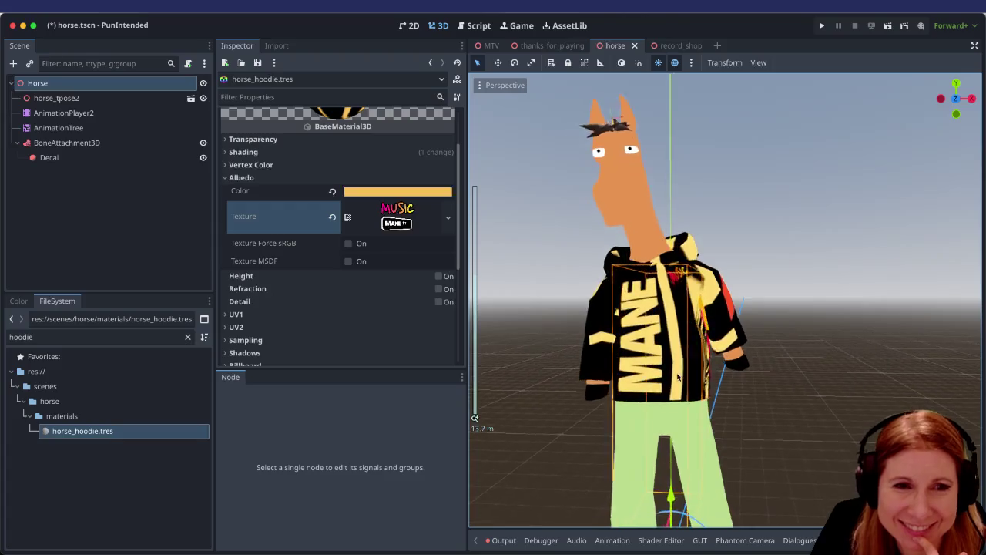
{"action": "scroll", "coordinate": [678, 376], "scroll_direction": "up", "scroll_amount": 1}
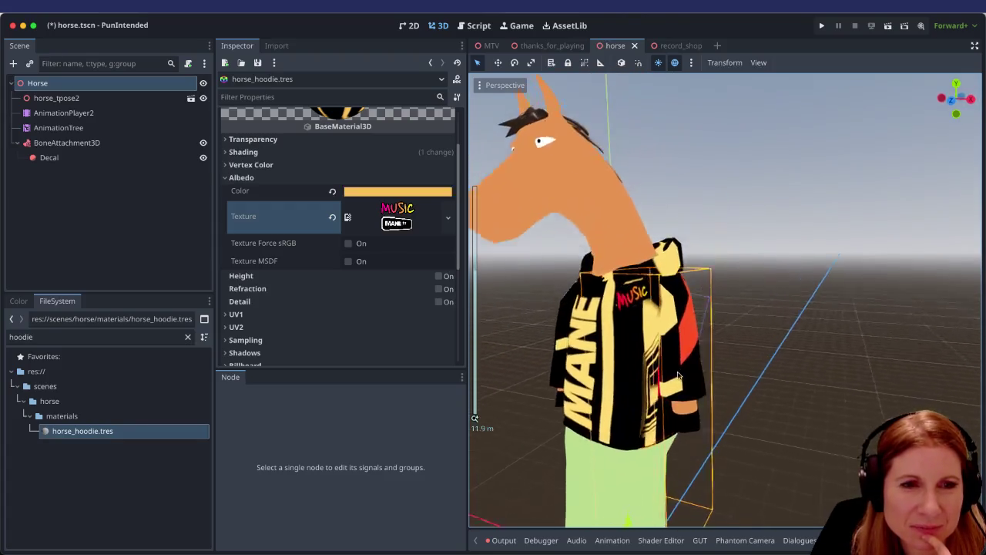
{"action": "scroll", "coordinate": [817, 349], "scroll_direction": "down", "scroll_amount": 2}
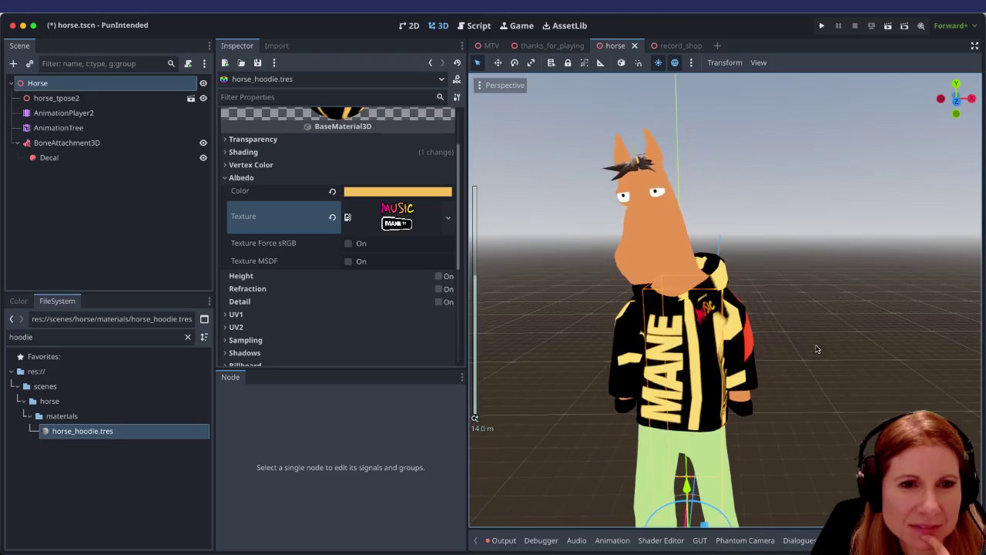
{"action": "left_click", "coordinate": [397, 191]}
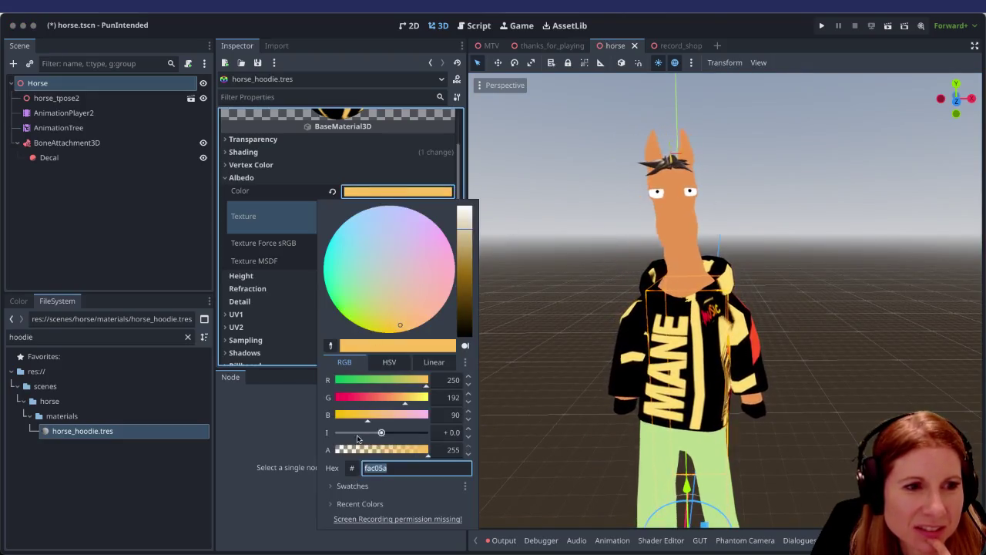
Set the hoodie's Albedo colour to the white swatch.
{"action": "left_click", "coordinate": [352, 486]}
{"action": "left_click", "coordinate": [348, 521]}
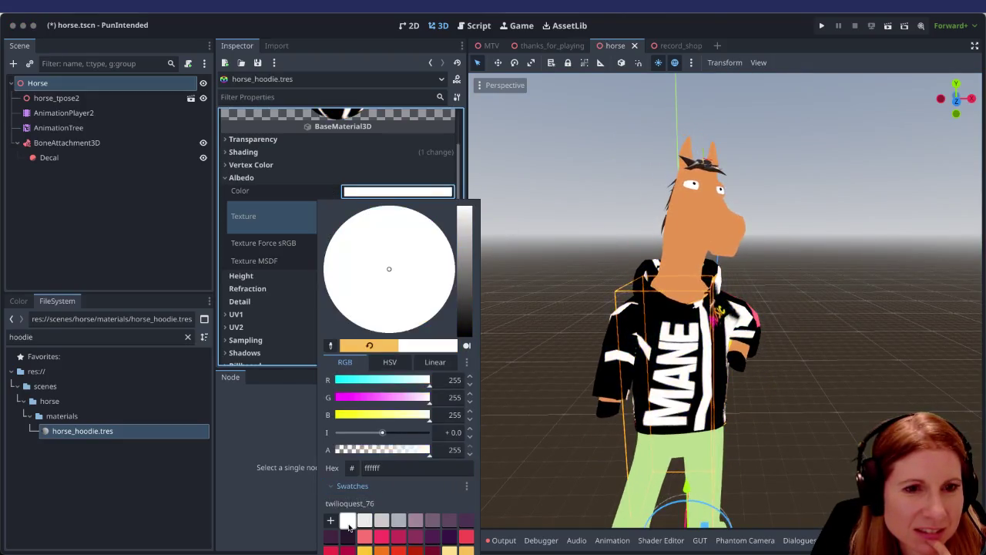
{"action": "left_click", "coordinate": [817, 445]}
Zoom and orbit the viewport to inspect the black-and-white MANE hoodie.
{"action": "scroll", "coordinate": [804, 438], "scroll_direction": "down", "scroll_amount": 1}
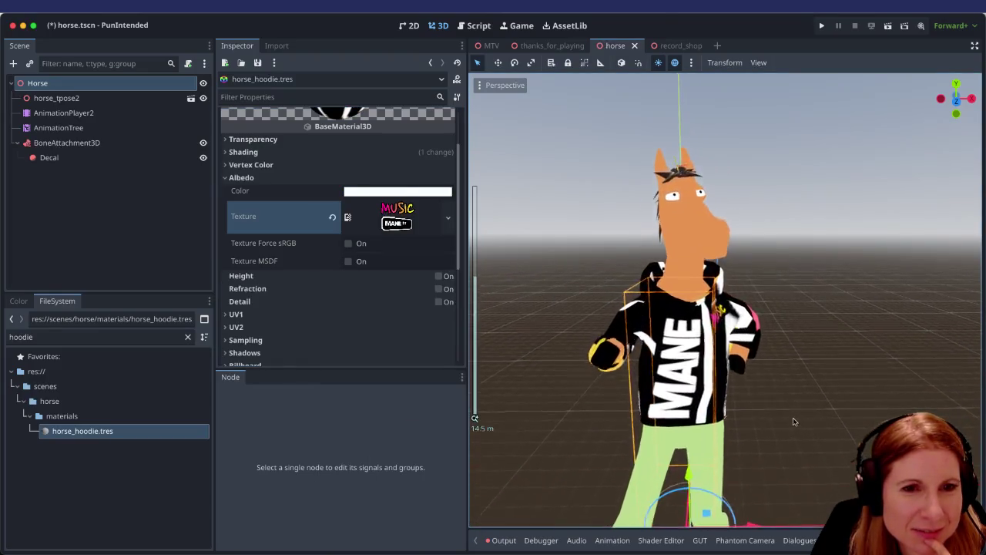
{"action": "scroll", "coordinate": [794, 421], "scroll_direction": "up", "scroll_amount": 5}
{"action": "scroll", "coordinate": [817, 420], "scroll_direction": "down", "scroll_amount": 10}
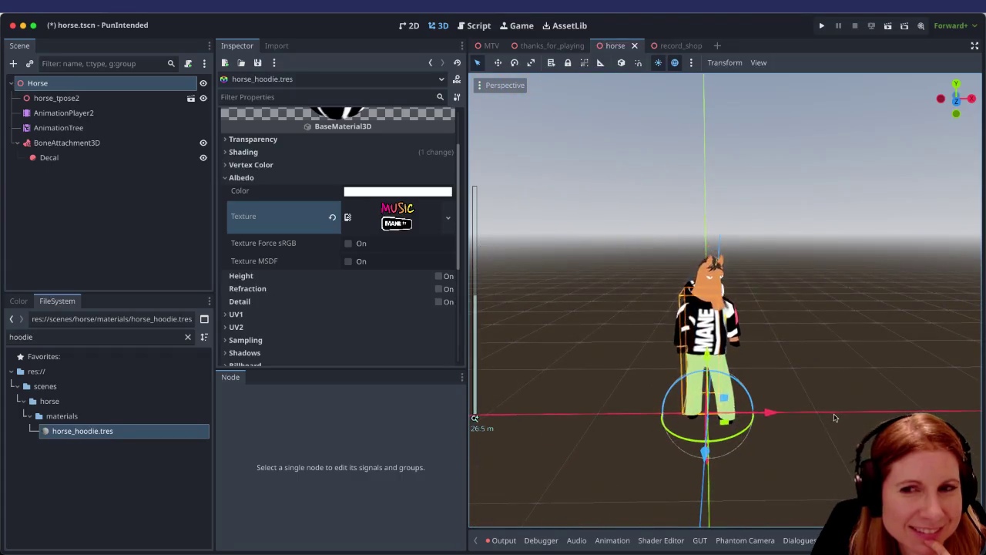
{"action": "scroll", "coordinate": [835, 418], "scroll_direction": "up", "scroll_amount": 6}
{"action": "scroll", "coordinate": [817, 408], "scroll_direction": "down", "scroll_amount": 6}
{"action": "mouse_move", "coordinate": [810, 403]}
{"action": "left_mouse_down"}
{"action": "mouse_move", "coordinate": [682, 408]}
{"action": "mouse_move", "coordinate": [558, 392]}
{"action": "mouse_move", "coordinate": [793, 412]}
{"action": "left_mouse_up"}
{"action": "scroll", "coordinate": [681, 408], "scroll_direction": "up", "scroll_amount": 8}
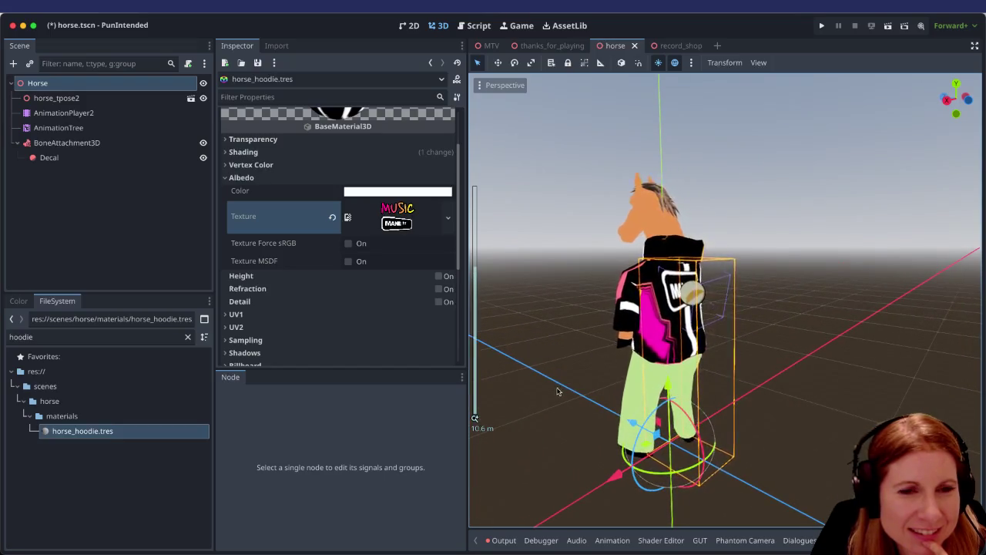
{"action": "scroll", "coordinate": [793, 412], "scroll_direction": "down", "scroll_amount": 5}
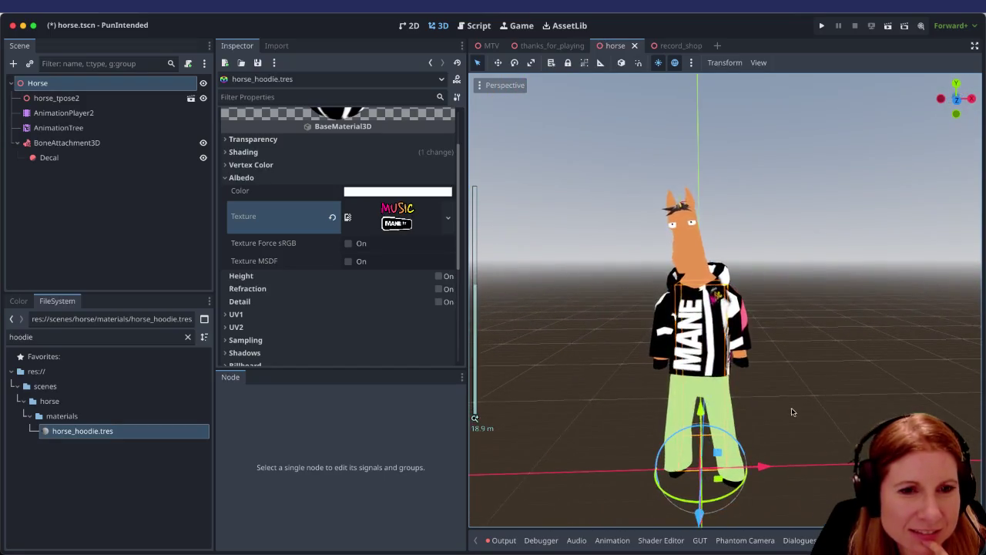
{"action": "scroll", "coordinate": [792, 414], "scroll_direction": "down", "scroll_amount": 2}
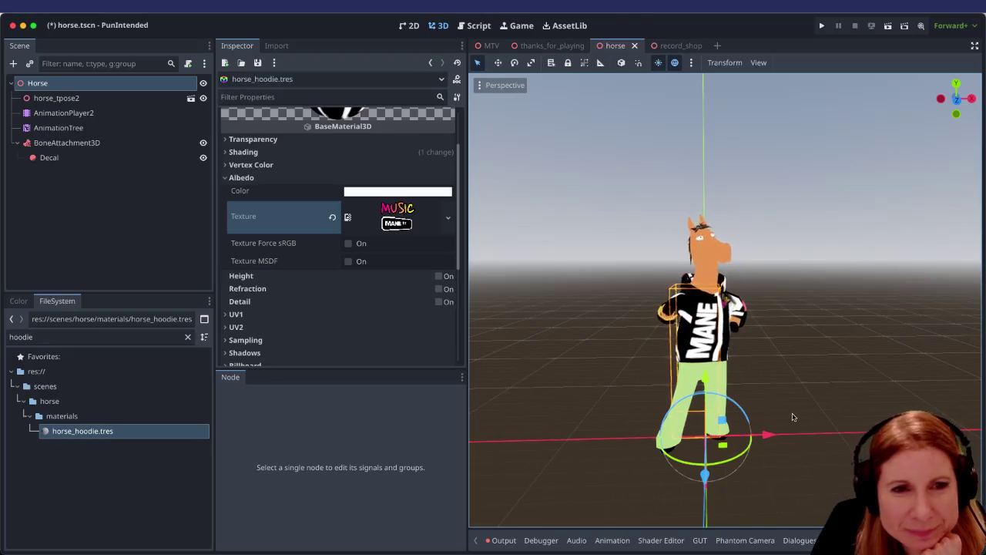
{"action": "scroll", "coordinate": [793, 417], "scroll_direction": "up", "scroll_amount": 3}
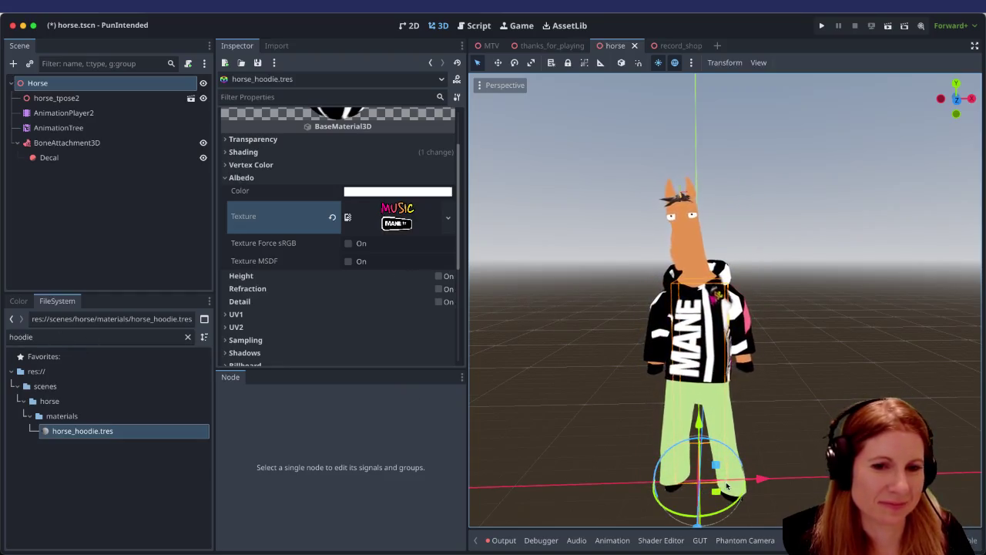
{"action": "left_click", "coordinate": [83, 336]}
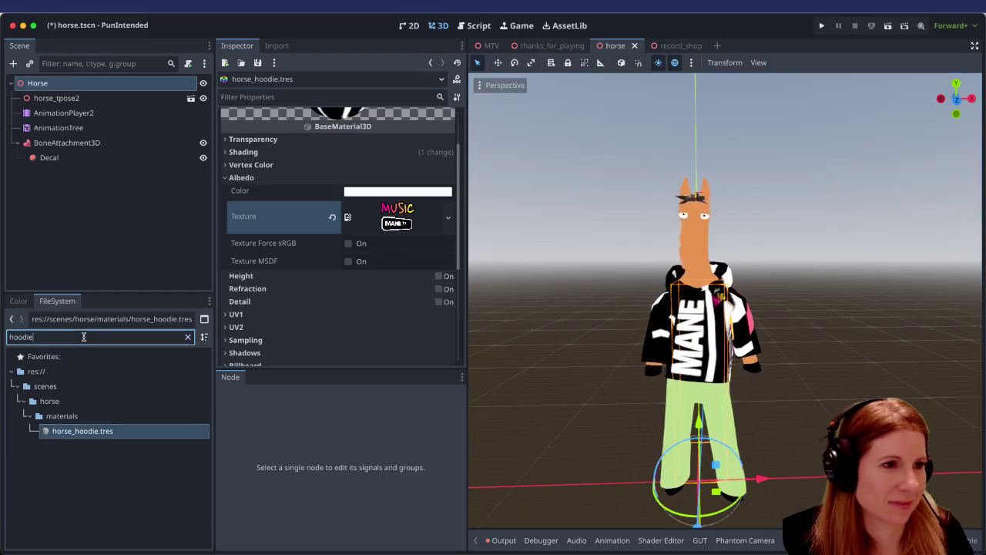
Filter for 'horse' and expand horse_pants.tres Albedo to view the colour palette.
{"action": "type", "text": "horse"}
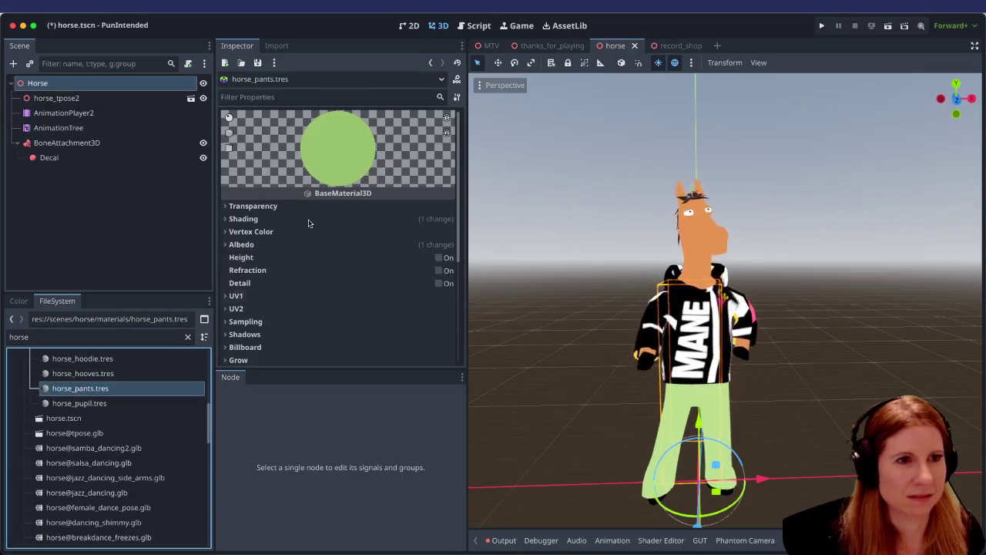
{"action": "left_click", "coordinate": [231, 244]}
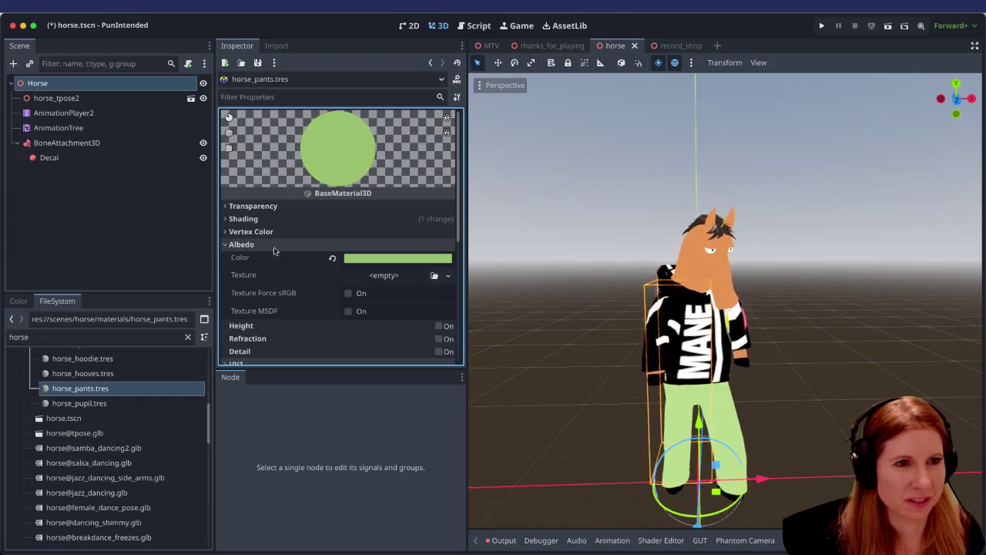
{"action": "left_click", "coordinate": [403, 259]}
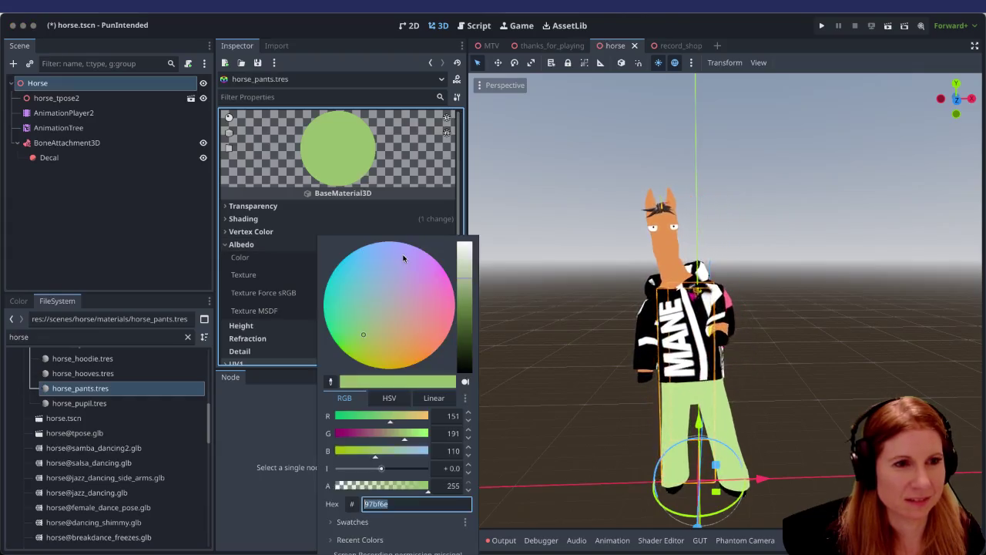
{"action": "left_click", "coordinate": [370, 523]}
{"action": "left_click", "coordinate": [282, 458]}
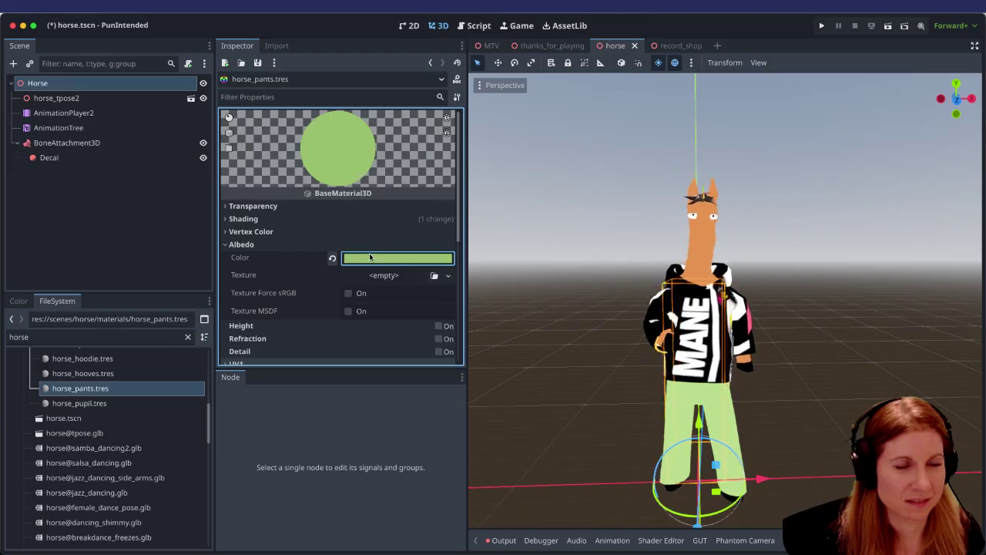
Set the pants Albedo colour to dark purple 45365d.
{"action": "left_click", "coordinate": [370, 258]}
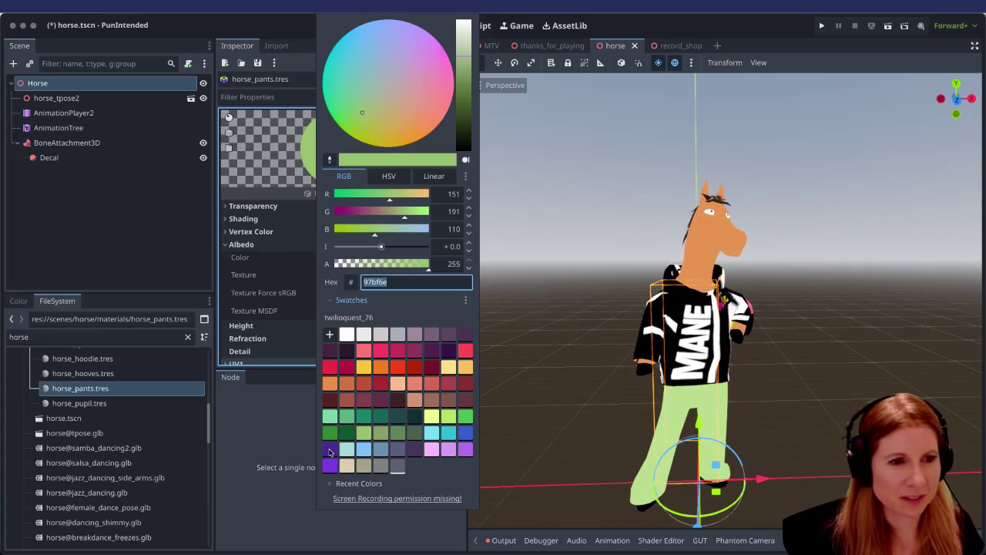
{"action": "left_click", "coordinate": [329, 452]}
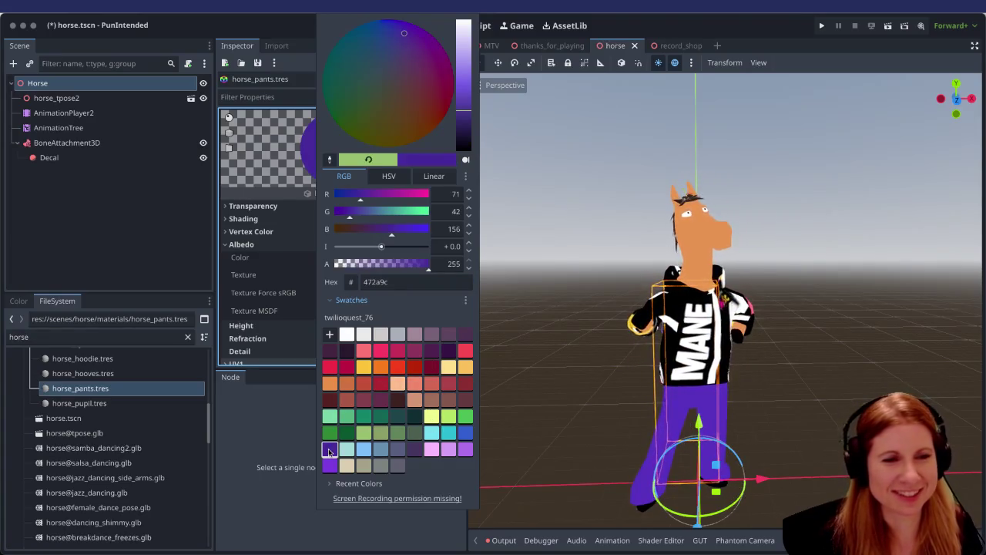
{"action": "left_click", "coordinate": [417, 454]}
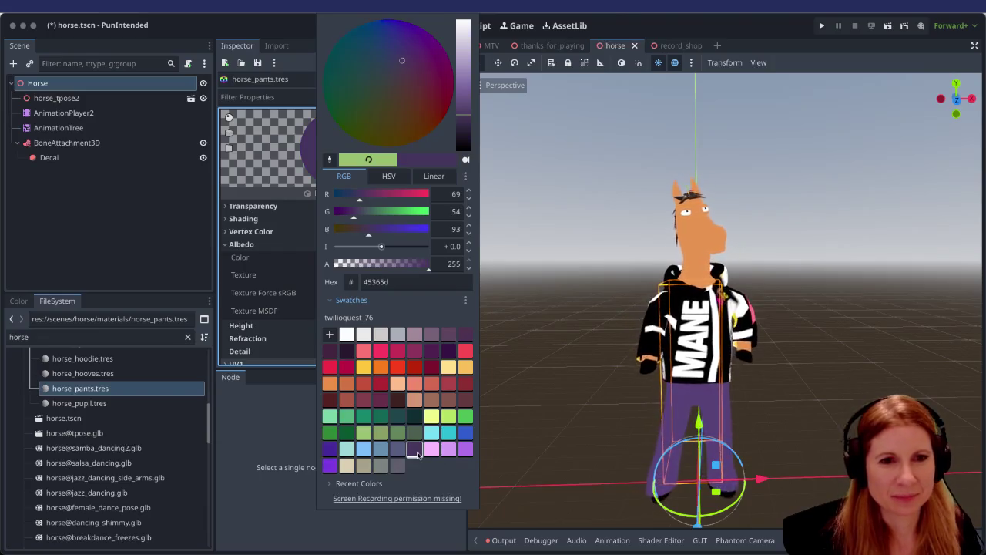
{"action": "left_click", "coordinate": [668, 398]}
{"action": "scroll", "coordinate": [669, 398], "scroll_direction": "up", "scroll_amount": 1}
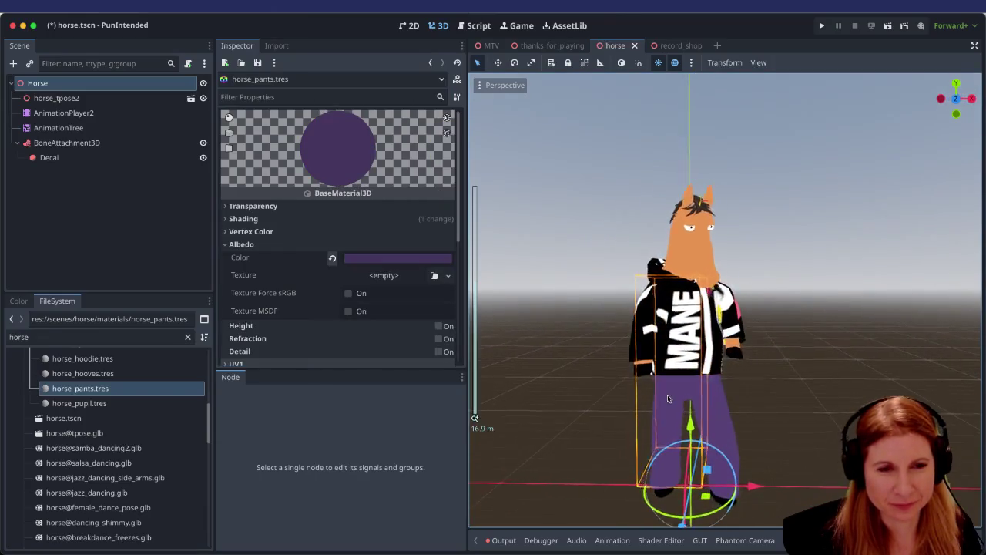
{"action": "scroll", "coordinate": [669, 399], "scroll_direction": "up", "scroll_amount": 2}
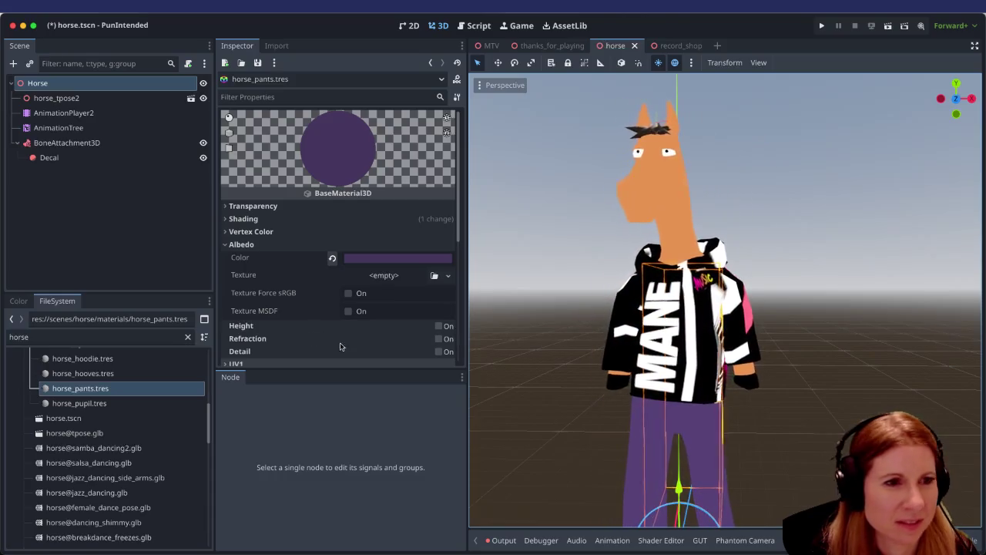
{"action": "scroll", "coordinate": [672, 409], "scroll_direction": "down", "scroll_amount": 3}
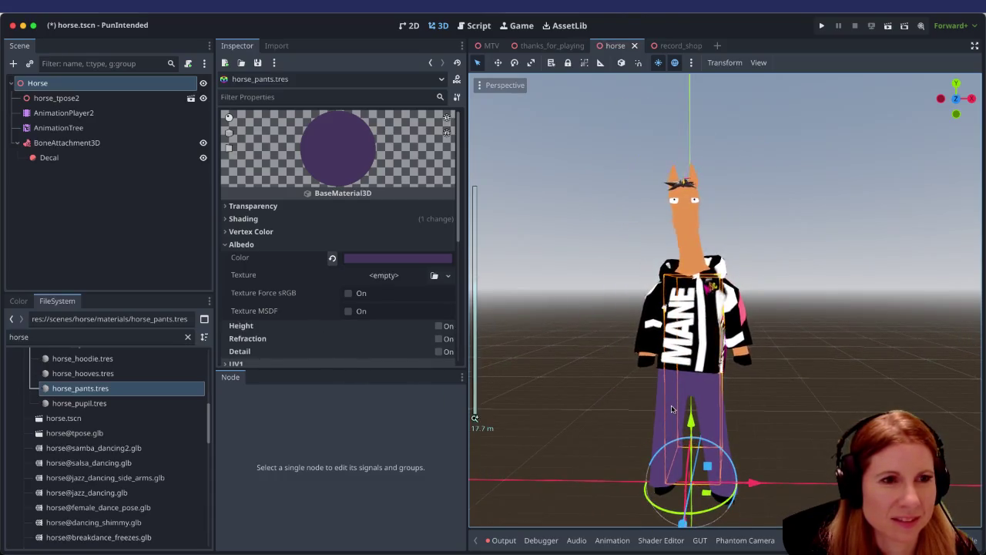
{"action": "scroll", "coordinate": [672, 409], "scroll_direction": "up", "scroll_amount": 1}
Compare red, pink, dark purple, teal and blue swatches on the pants.
{"action": "left_click", "coordinate": [414, 259]}
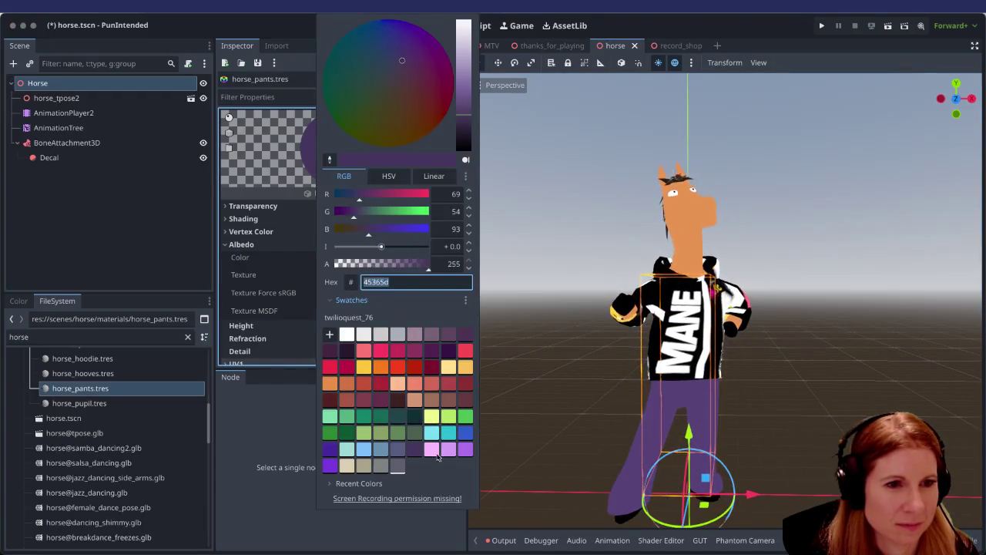
{"action": "left_click", "coordinate": [466, 351]}
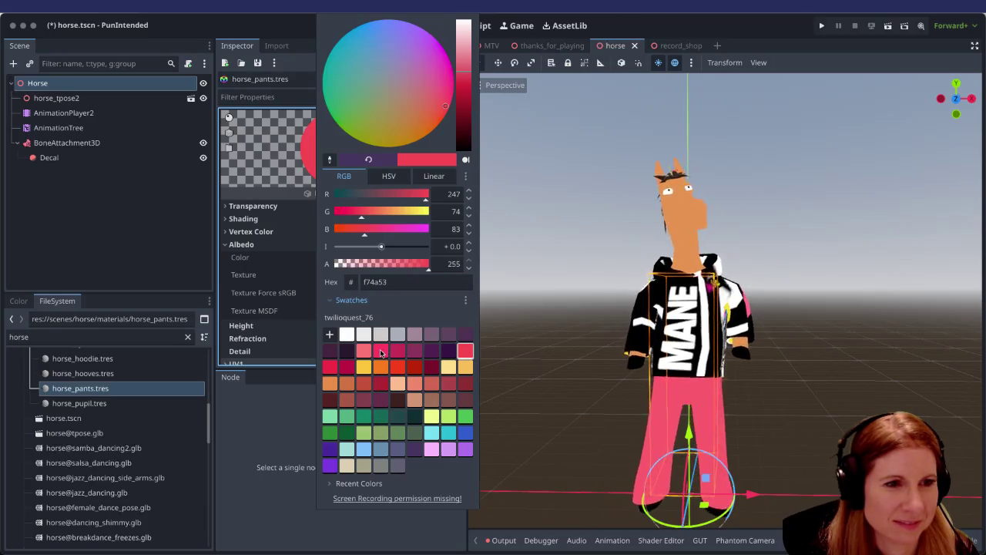
{"action": "left_click", "coordinate": [381, 351]}
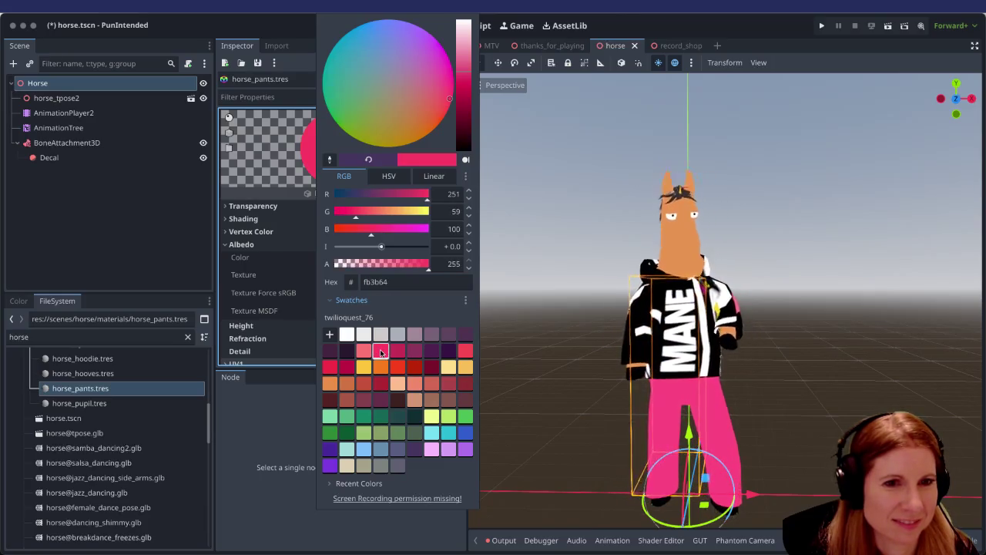
{"action": "left_click", "coordinate": [358, 351]}
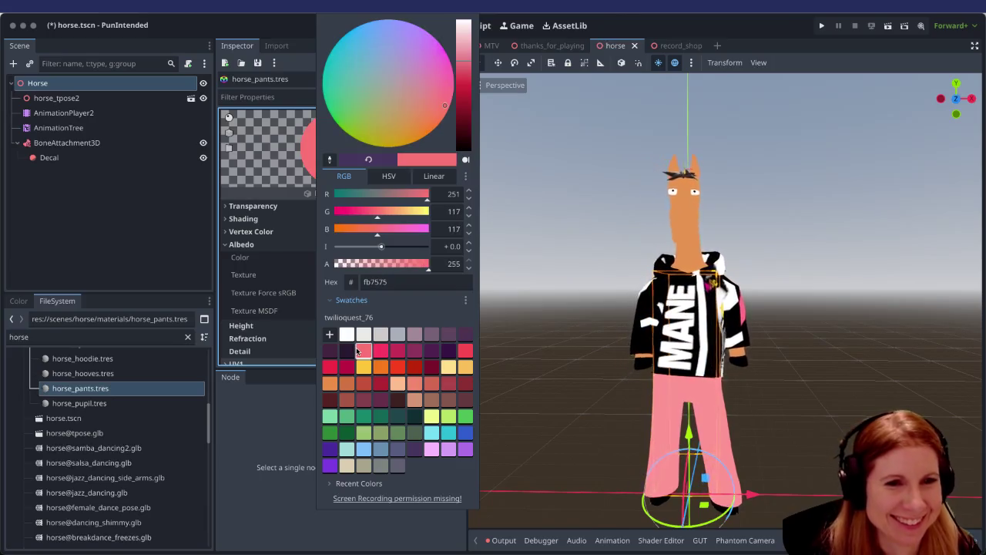
{"action": "left_click", "coordinate": [330, 366]}
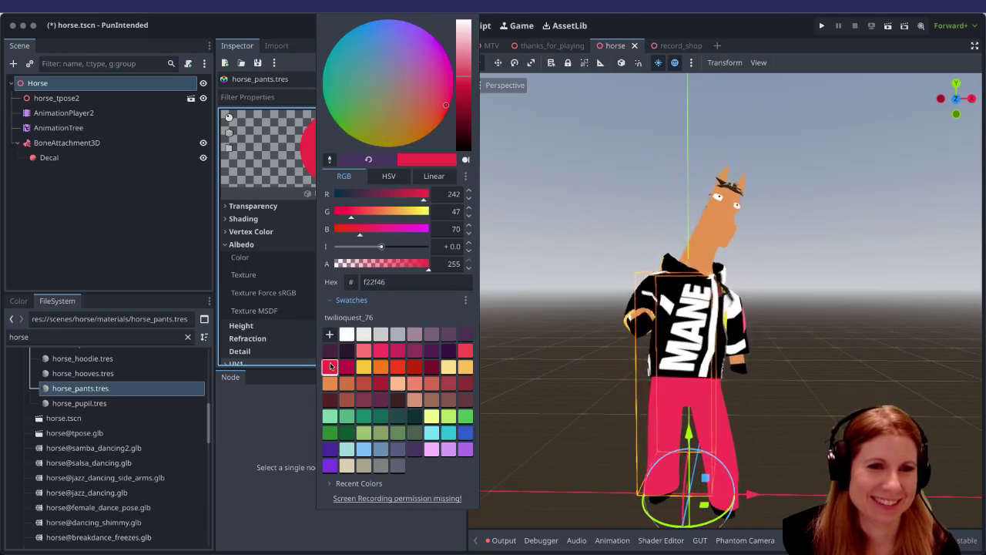
{"action": "left_click", "coordinate": [377, 352]}
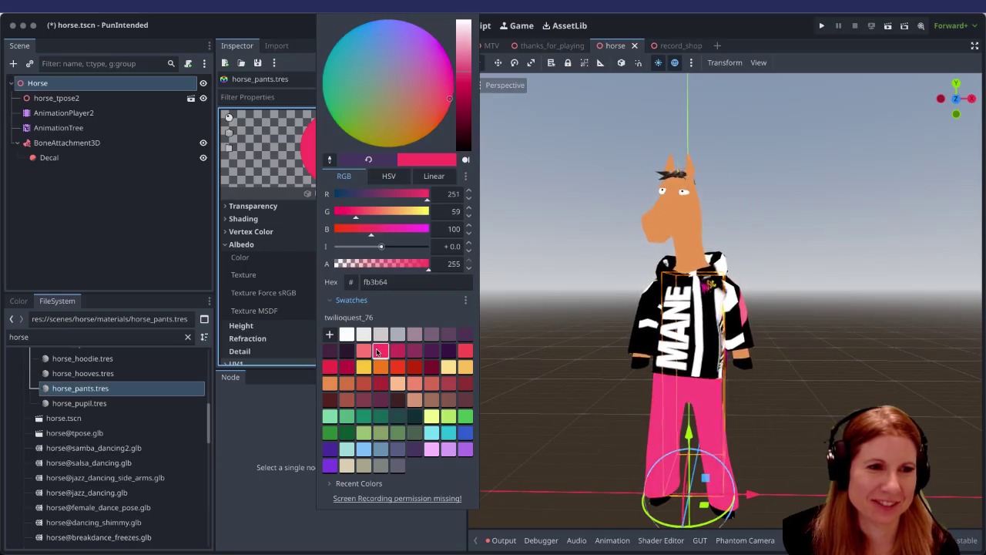
{"action": "left_click", "coordinate": [415, 450]}
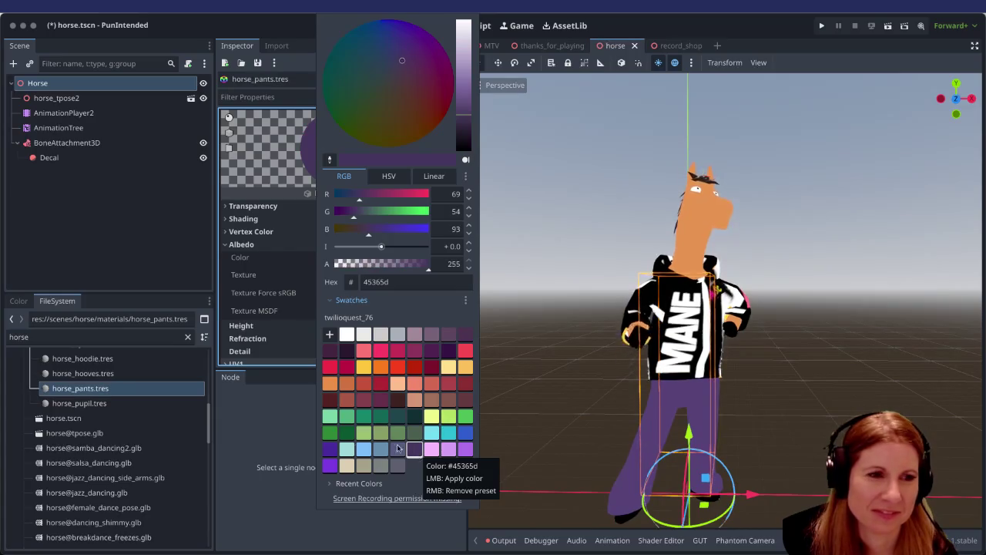
{"action": "left_click", "coordinate": [383, 354]}
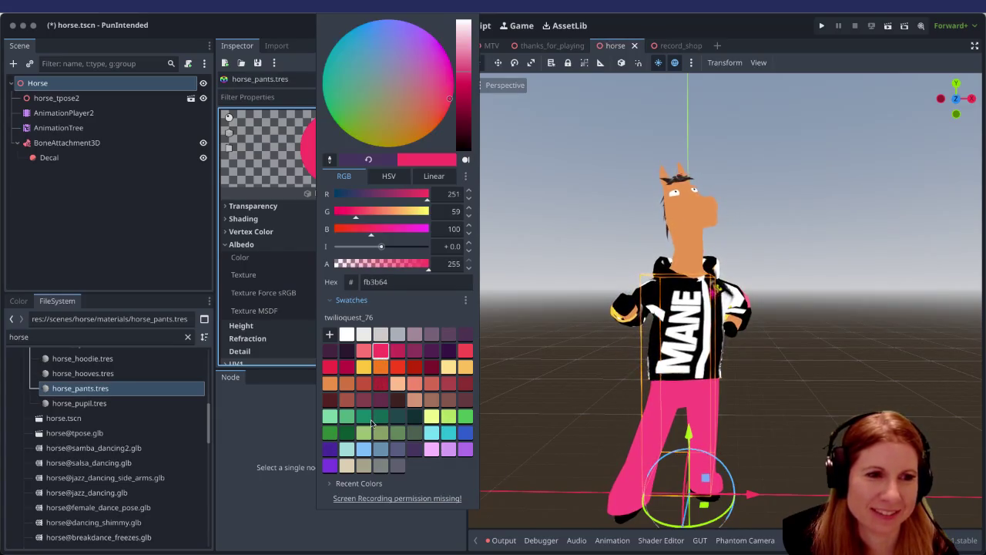
{"action": "left_click", "coordinate": [331, 368]}
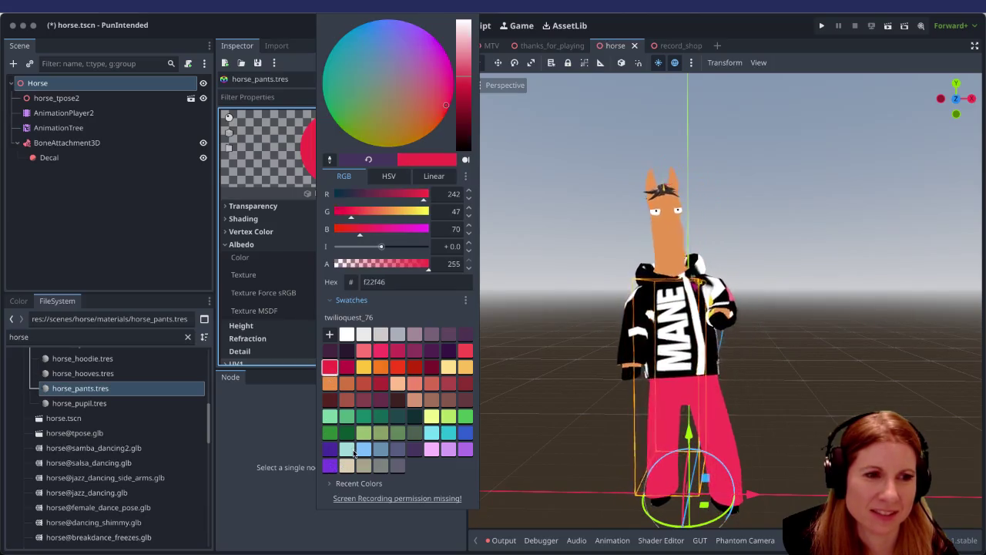
{"action": "left_click", "coordinate": [353, 451]}
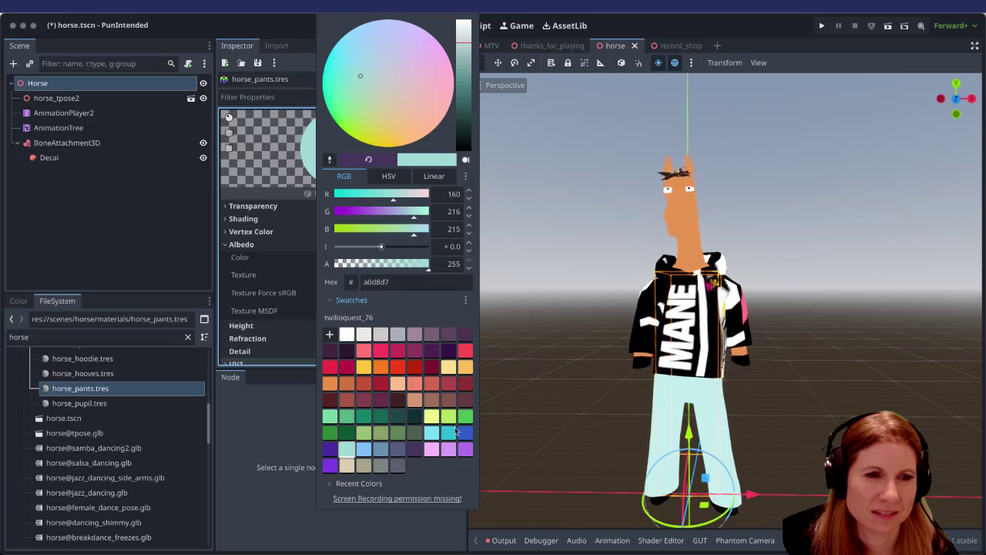
{"action": "left_click", "coordinate": [465, 433]}
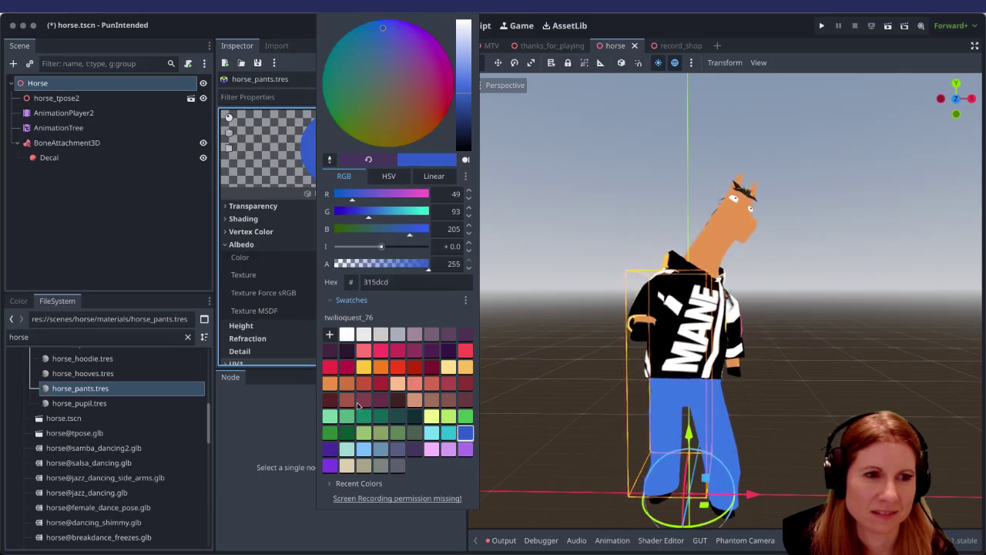
Try more purple, pink and red swatches, then settle on hot pink fb3b64.
{"action": "left_click", "coordinate": [447, 352]}
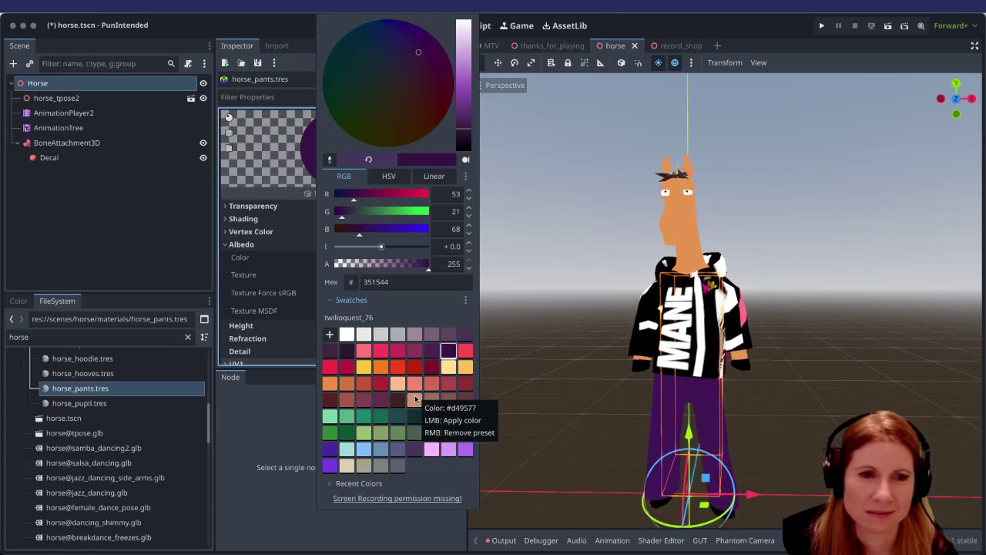
{"action": "left_click", "coordinate": [347, 351]}
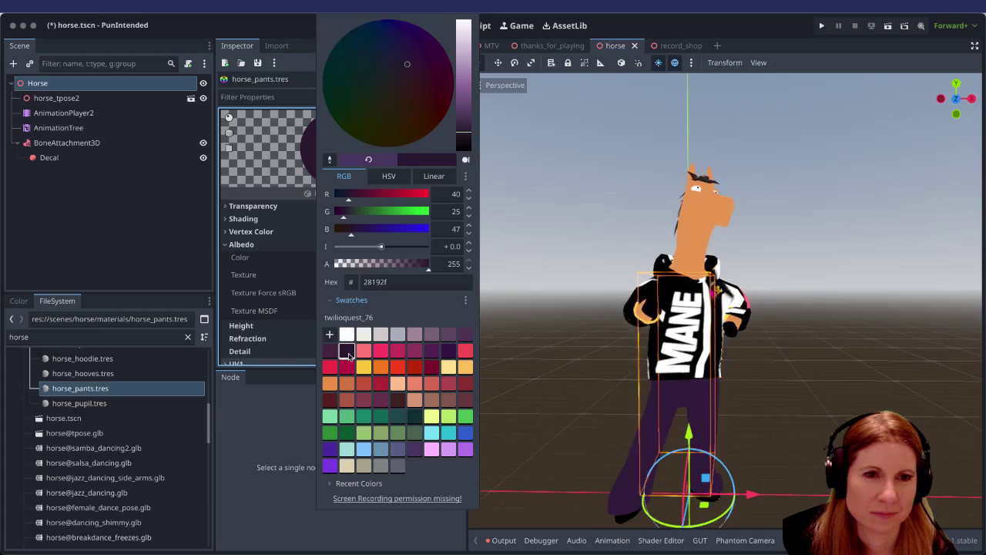
{"action": "left_click", "coordinate": [447, 336]}
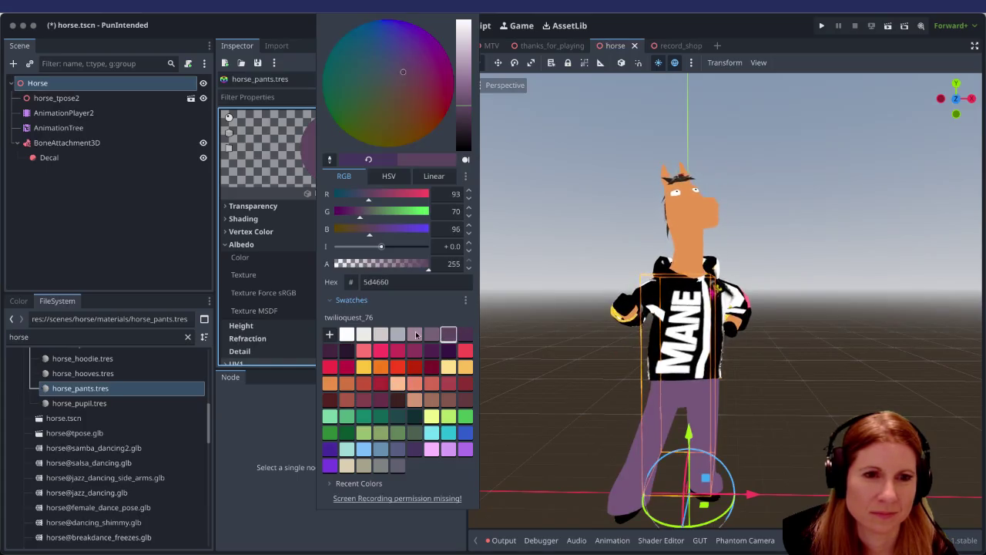
{"action": "left_click", "coordinate": [416, 335]}
{"action": "left_click", "coordinate": [464, 334]}
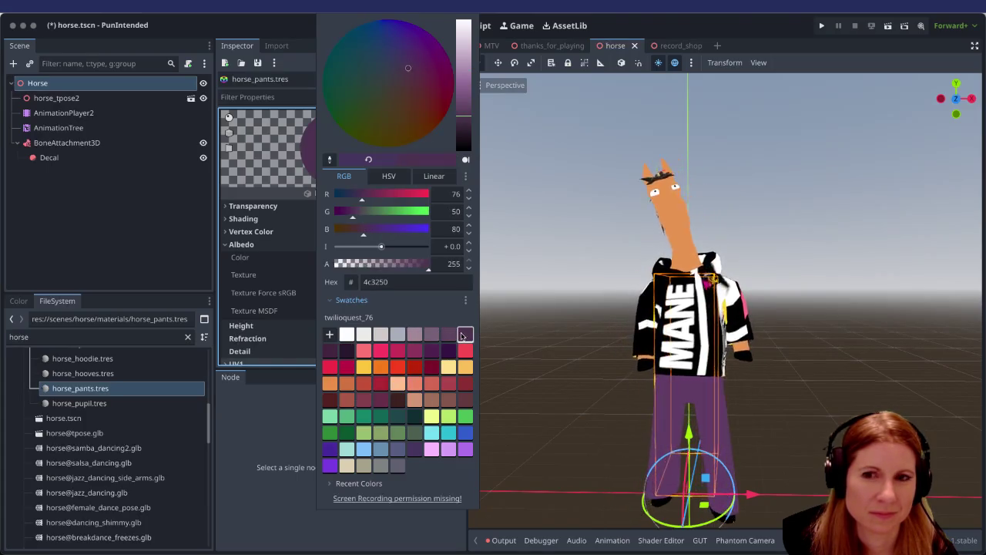
{"action": "left_click", "coordinate": [465, 352]}
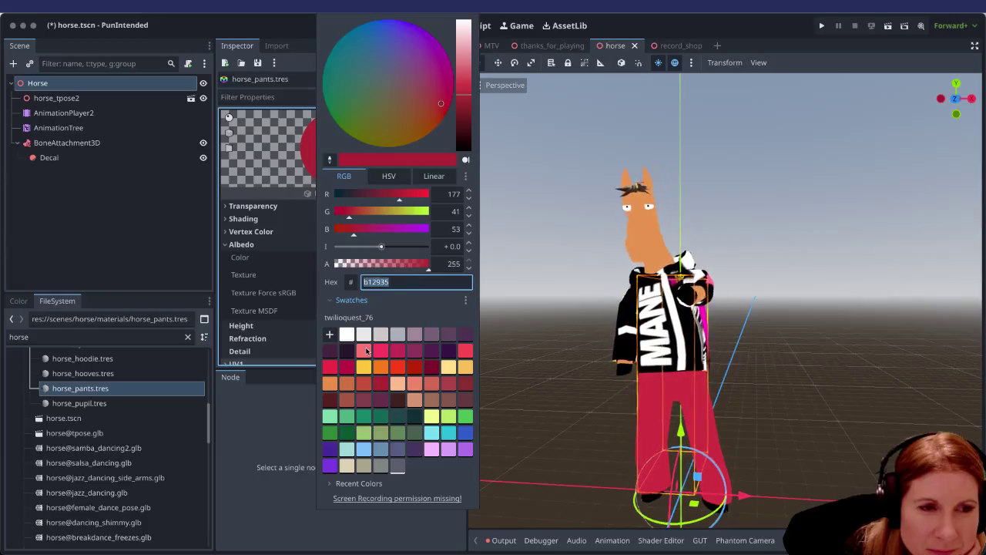
{"action": "left_click", "coordinate": [397, 368]}
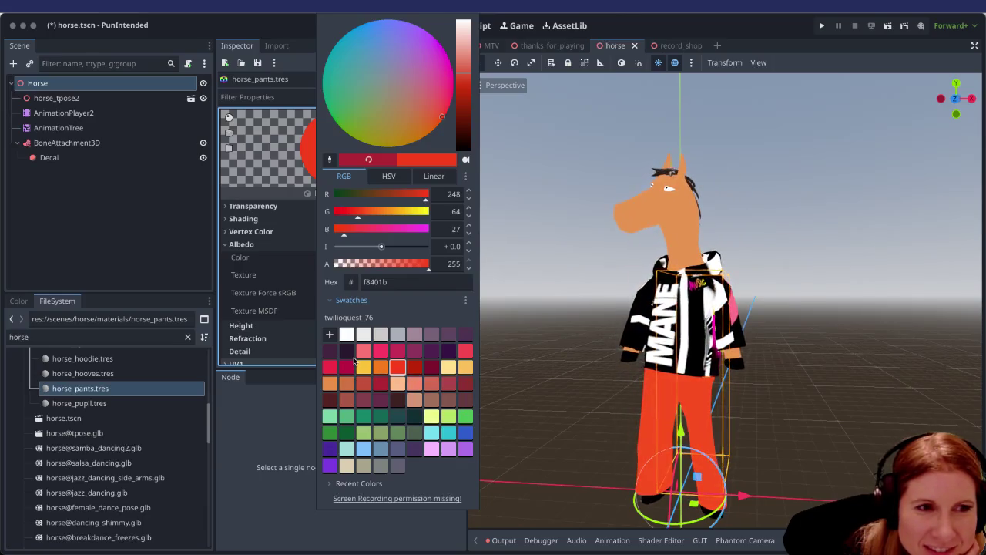
{"action": "left_click", "coordinate": [381, 352]}
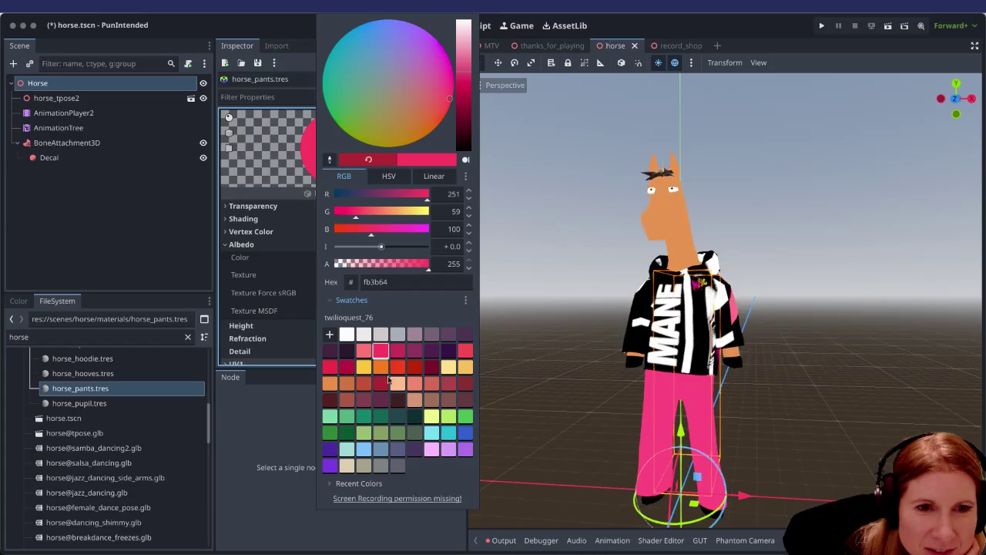
{"action": "left_click", "coordinate": [856, 385]}
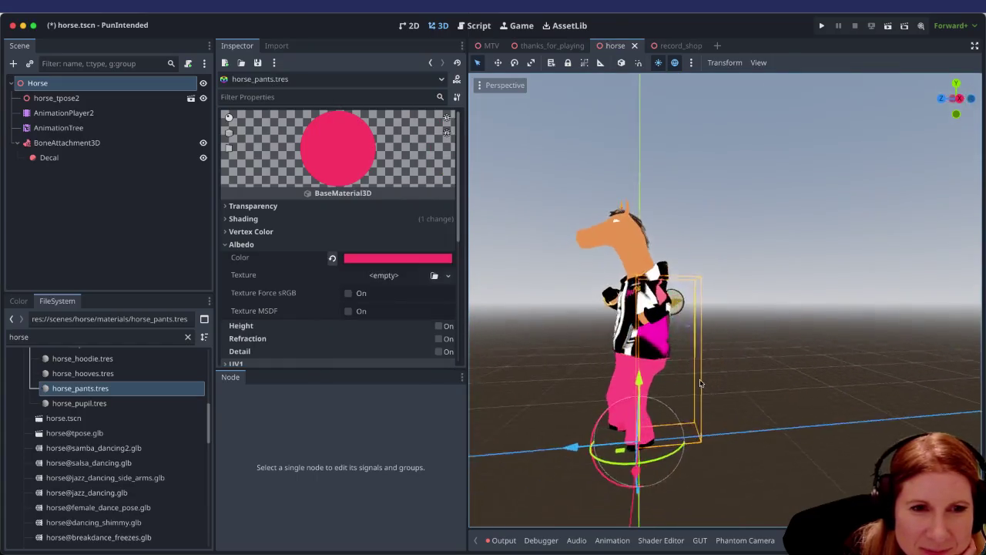
Save horse.tscn and switch to the record_shop scene.
{"action": "scroll", "coordinate": [832, 391], "scroll_direction": "down", "scroll_amount": 5}
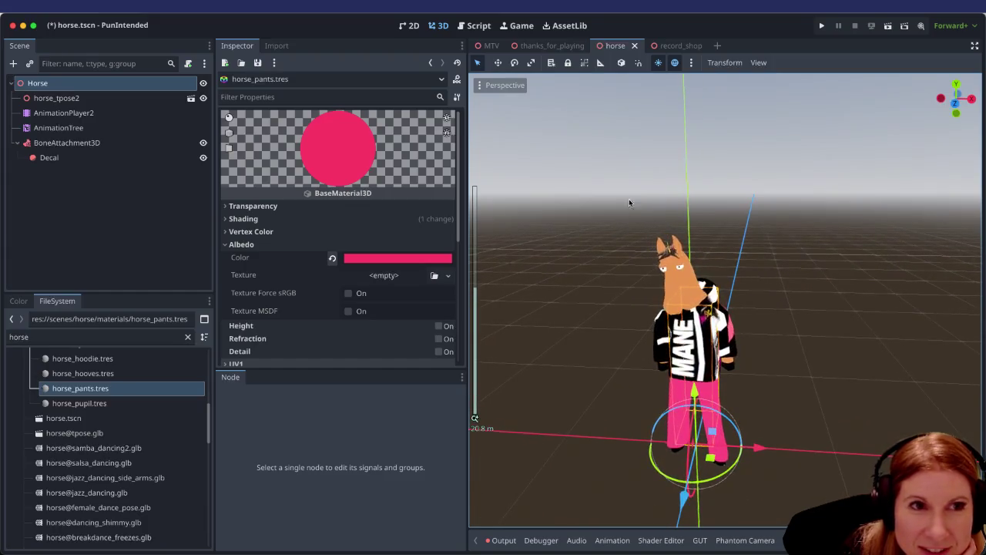
{"action": "key", "text": "ctrl+s"}
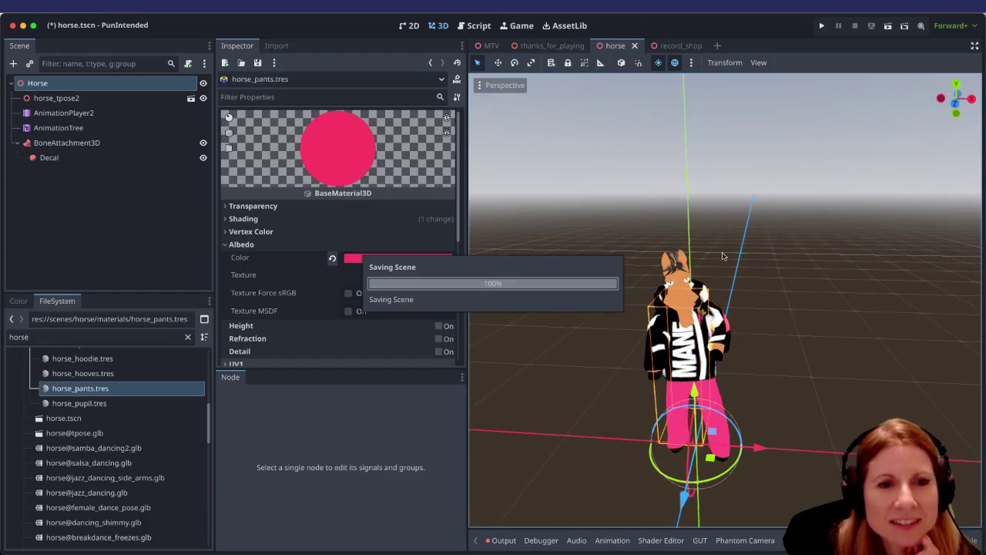
{"action": "left_click", "coordinate": [681, 45]}
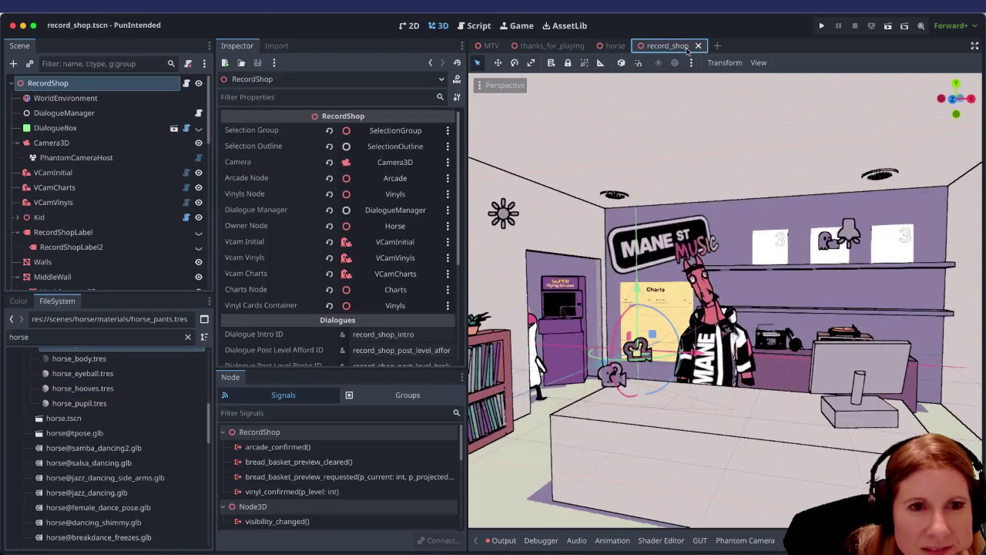
{"action": "scroll", "coordinate": [780, 355], "scroll_direction": "up", "scroll_amount": 3}
{"action": "scroll", "coordinate": [785, 343], "scroll_direction": "down", "scroll_amount": 2}
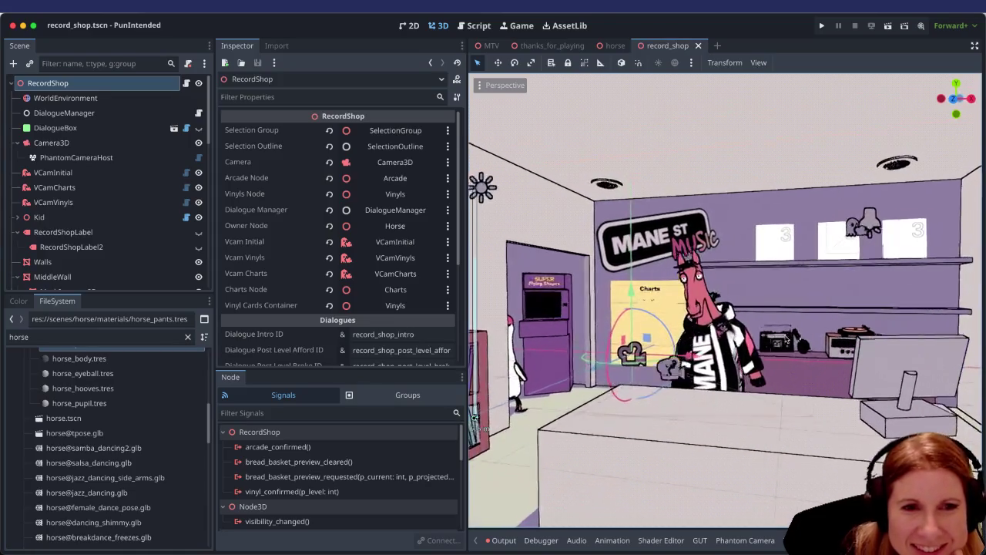
{"action": "scroll", "coordinate": [787, 338], "scroll_direction": "down", "scroll_amount": 2}
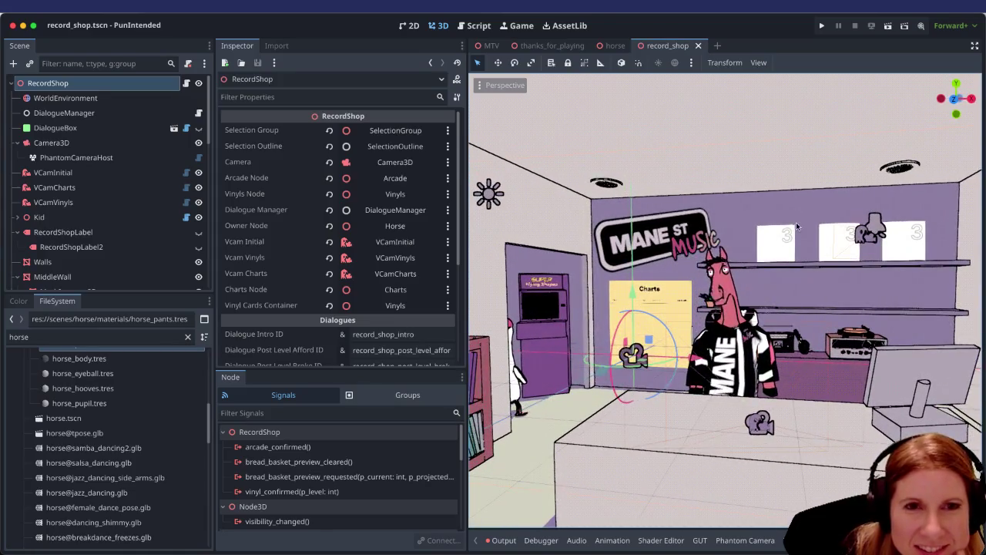
Run the game, start playing, move left past the horse shopkeeper, then quit.
{"action": "key", "text": "super+b"}
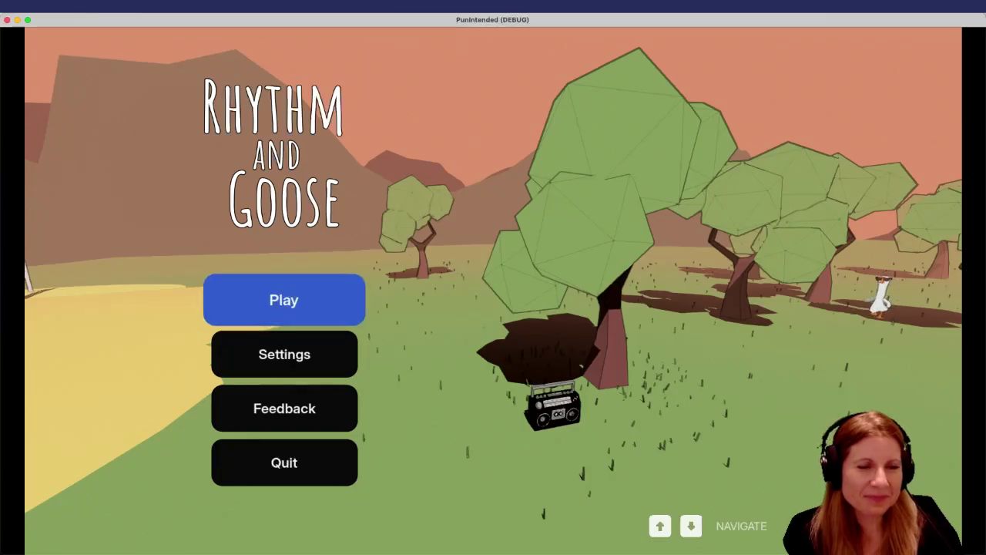
{"action": "key", "text": "Return"}
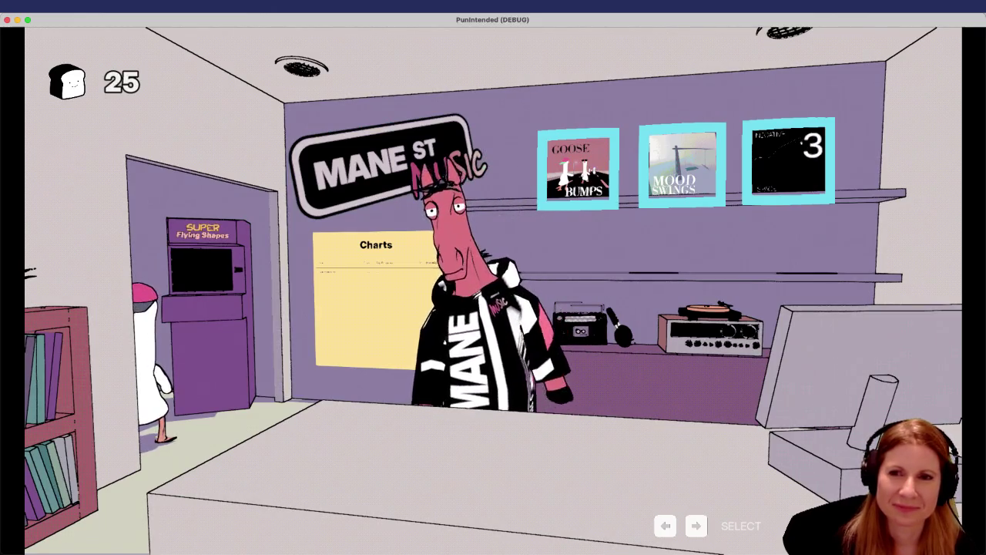
{"action": "key", "text": "Left"}
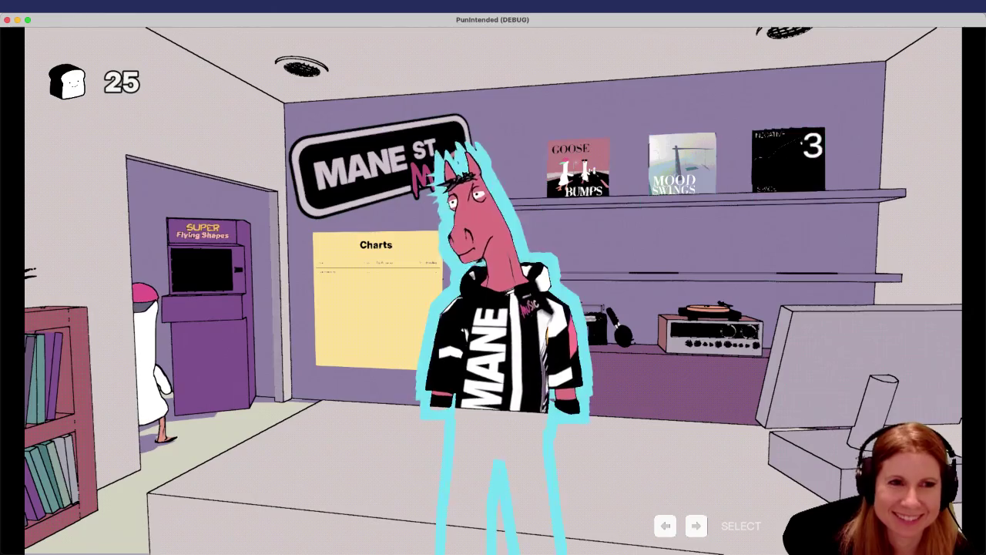
{"action": "key", "text": "Left"}
{"action": "key", "text": "Left"}
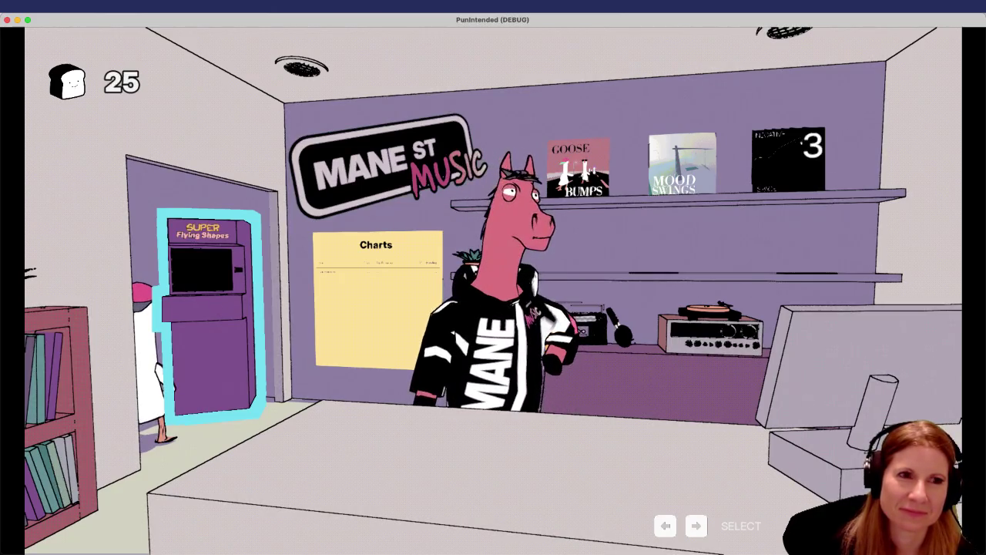
{"action": "key", "text": "super+q"}
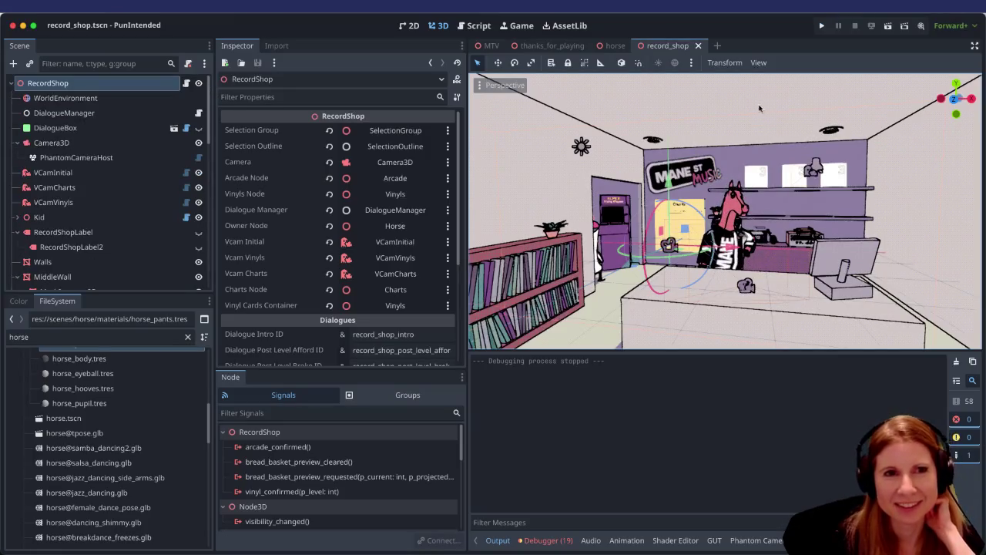
Load 'cameras' on Phantom-Right's AnimationPlayer in MTV, save, and return to horse.tscn.
{"action": "left_click", "coordinate": [492, 46]}
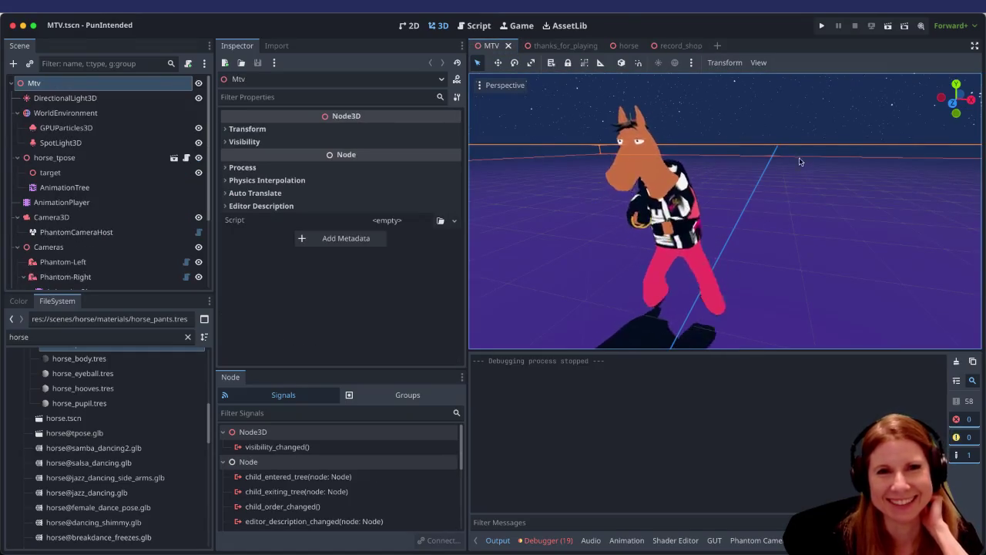
{"action": "left_click", "coordinate": [627, 543]}
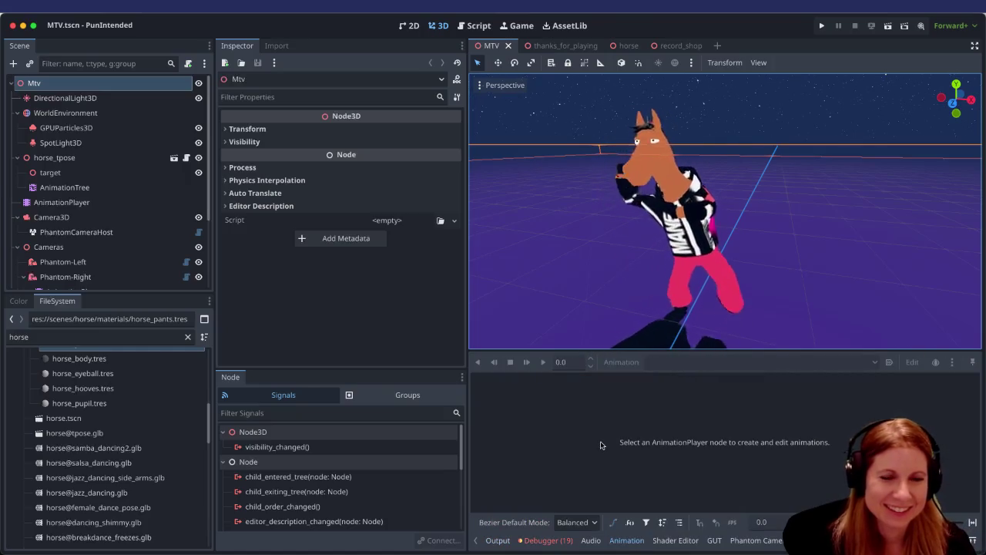
{"action": "scroll", "coordinate": [117, 256], "scroll_direction": "down", "scroll_amount": 3}
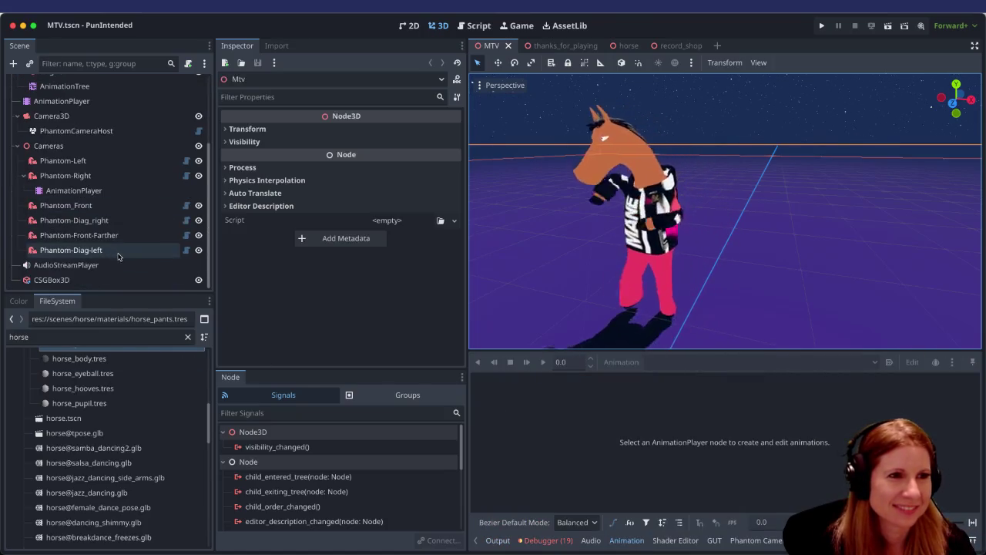
{"action": "left_click", "coordinate": [73, 190]}
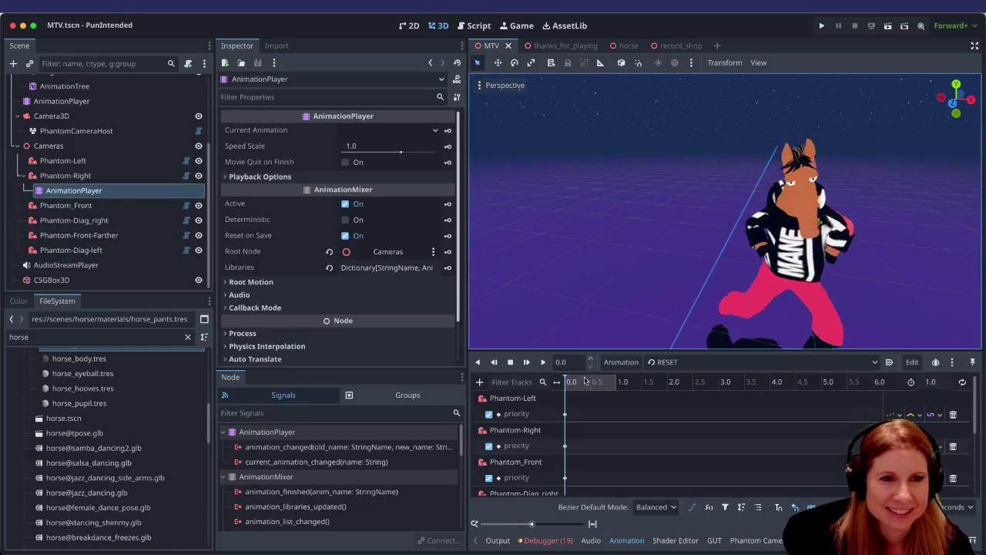
{"action": "mouse_move", "coordinate": [594, 353]}
{"action": "left_mouse_down"}
{"action": "mouse_move", "coordinate": [594, 196]}
{"action": "mouse_move", "coordinate": [593, 208]}
{"action": "left_mouse_up"}
{"action": "left_click", "coordinate": [689, 219]}
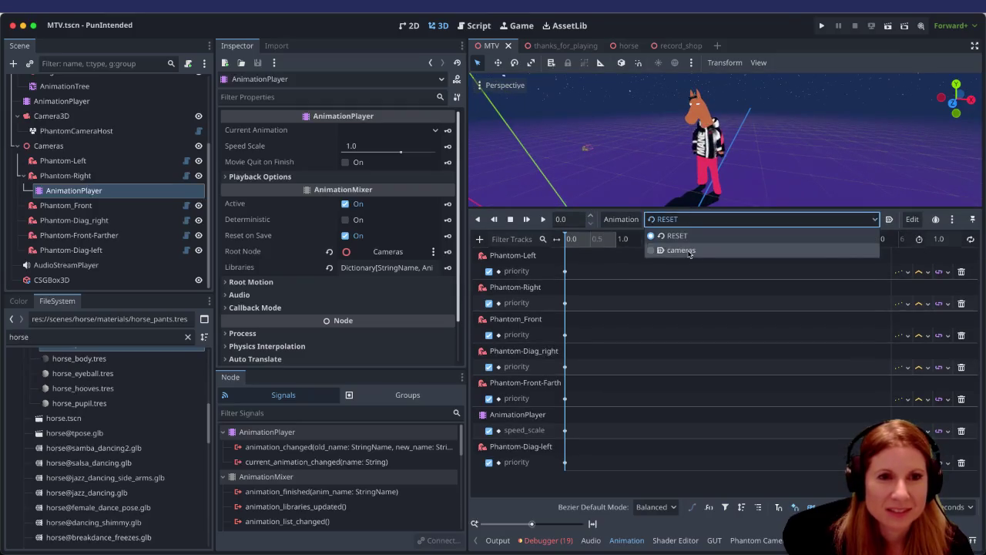
{"action": "left_click", "coordinate": [689, 254]}
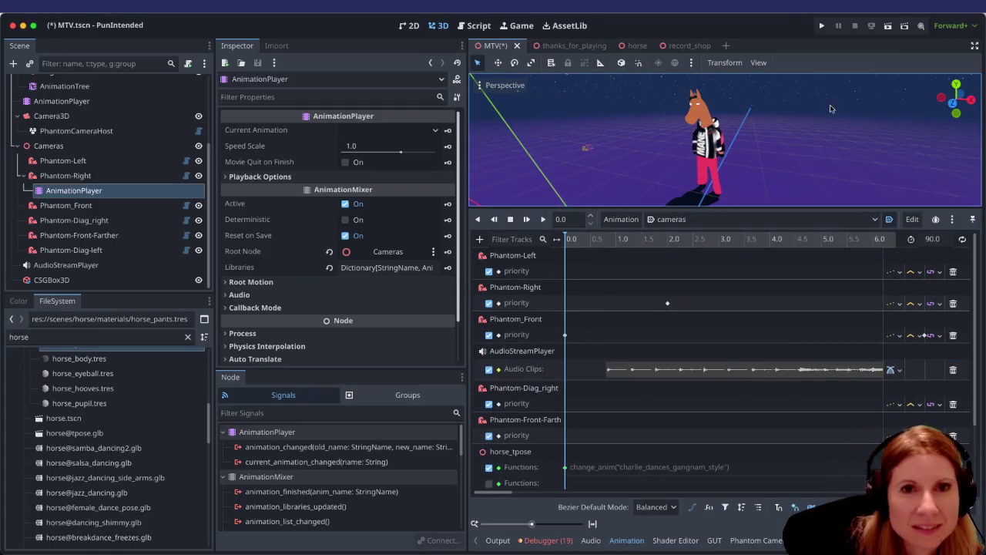
{"action": "key", "text": "ctrl+s"}
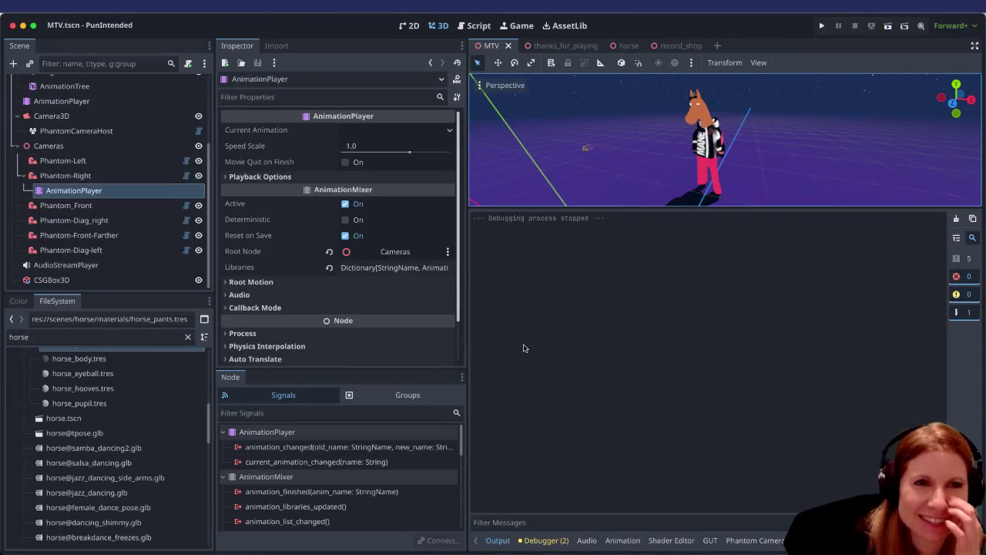
{"action": "left_click", "coordinate": [628, 47]}
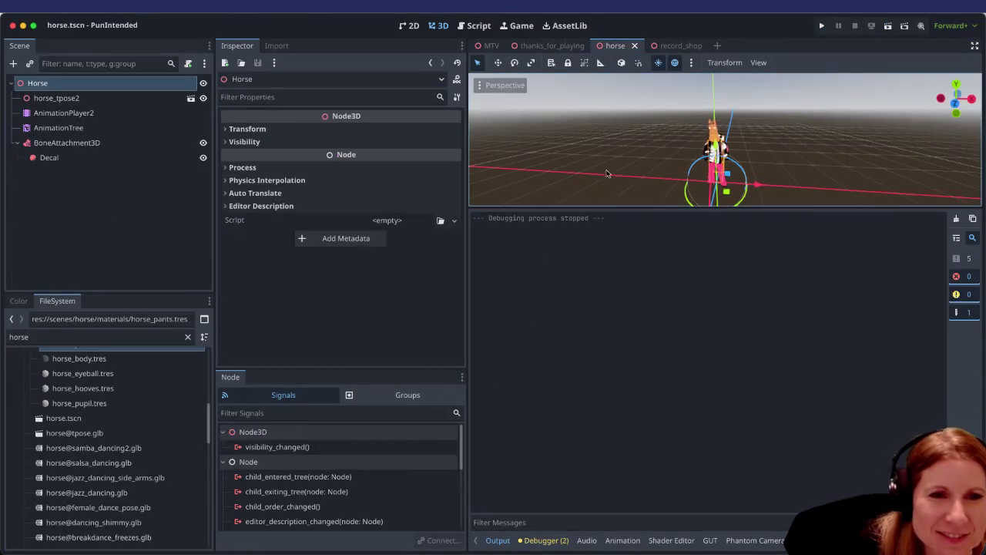
Enlarge the 3D view of the horse by hiding the Output panel (Ctrl+J).
{"action": "left_click_drag", "start_coordinate": [573, 211], "coordinate": [570, 502]}
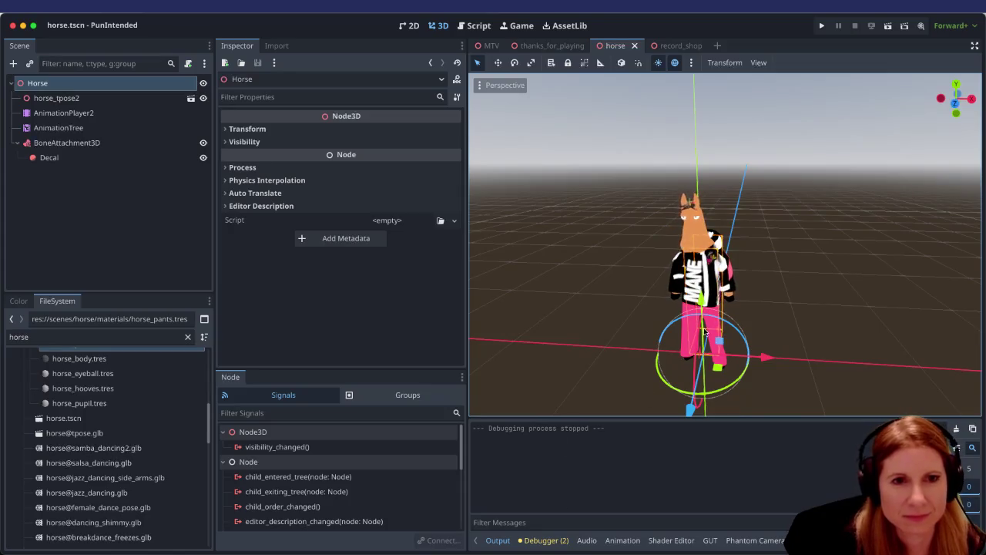
{"action": "key", "text": "ctrl+j"}
{"action": "scroll", "coordinate": [687, 290], "scroll_direction": "up", "scroll_amount": 3}
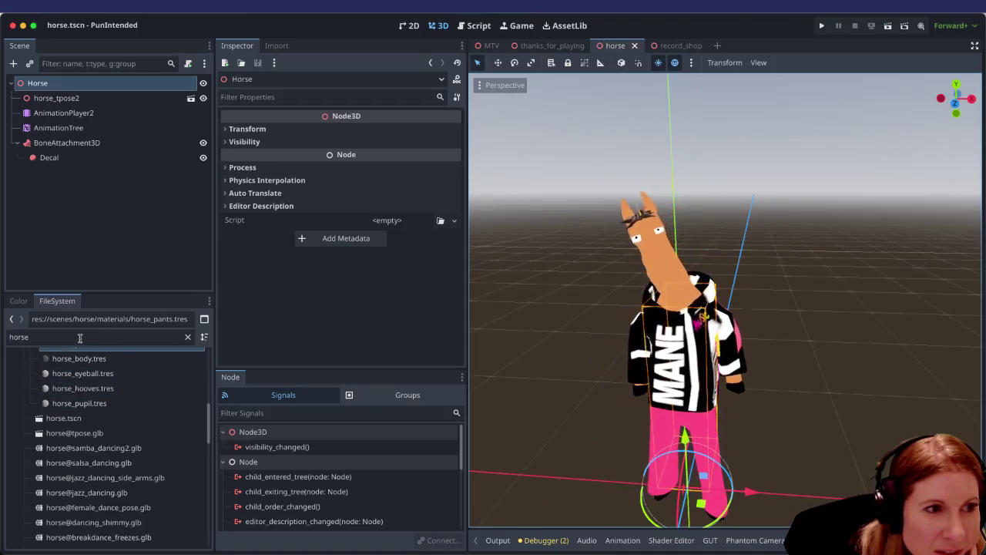
Select the horse filter text and pick horse_pants.tres in the FileSystem dock.
{"action": "left_click_drag", "start_coordinate": [80, 338], "coordinate": [4, 324]}
{"action": "scroll", "coordinate": [138, 377], "scroll_direction": "up", "scroll_amount": 1}
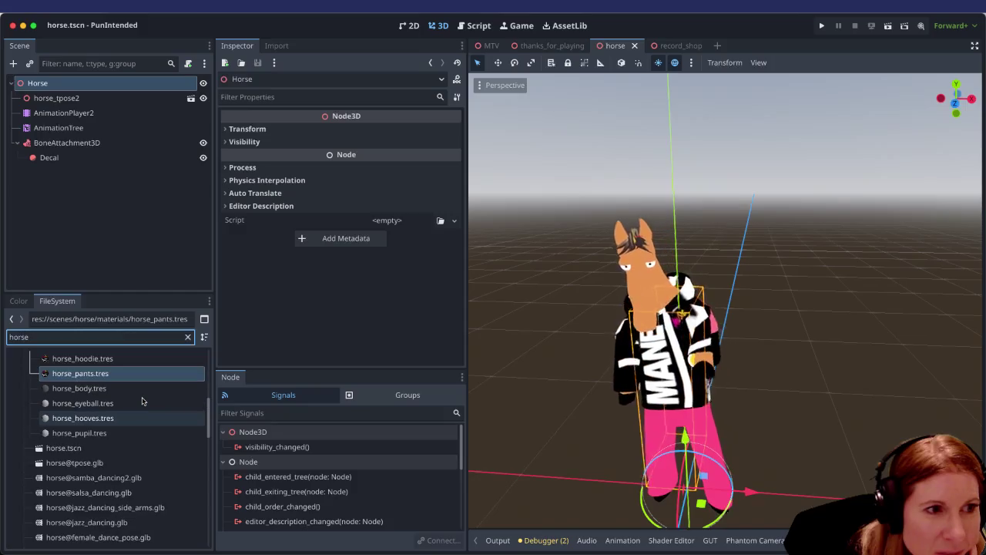
{"action": "left_click", "coordinate": [138, 374]}
Open the Albedo colour swatches of horse_pants.tres and make the pants orange.
{"action": "left_click", "coordinate": [138, 375]}
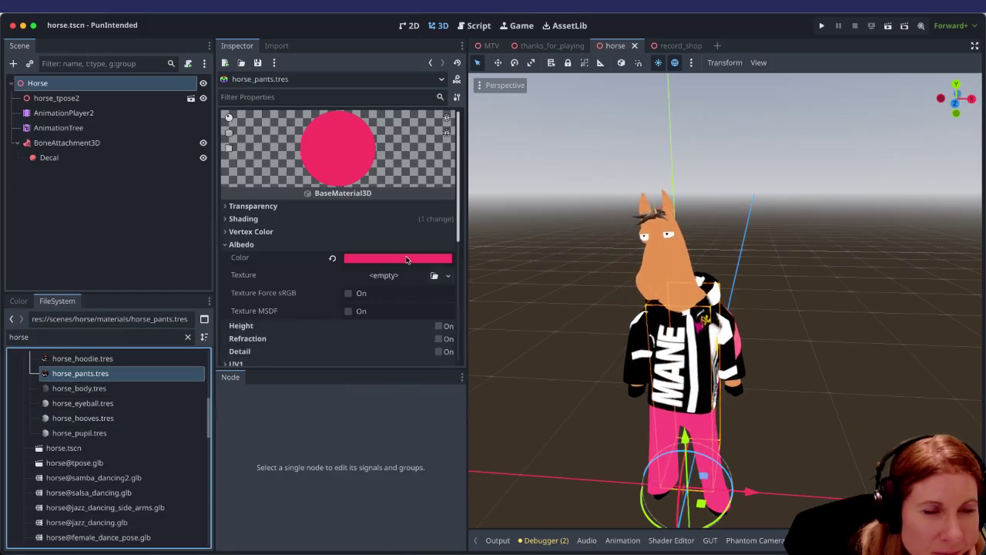
{"action": "left_click", "coordinate": [407, 260]}
{"action": "left_click", "coordinate": [380, 523]}
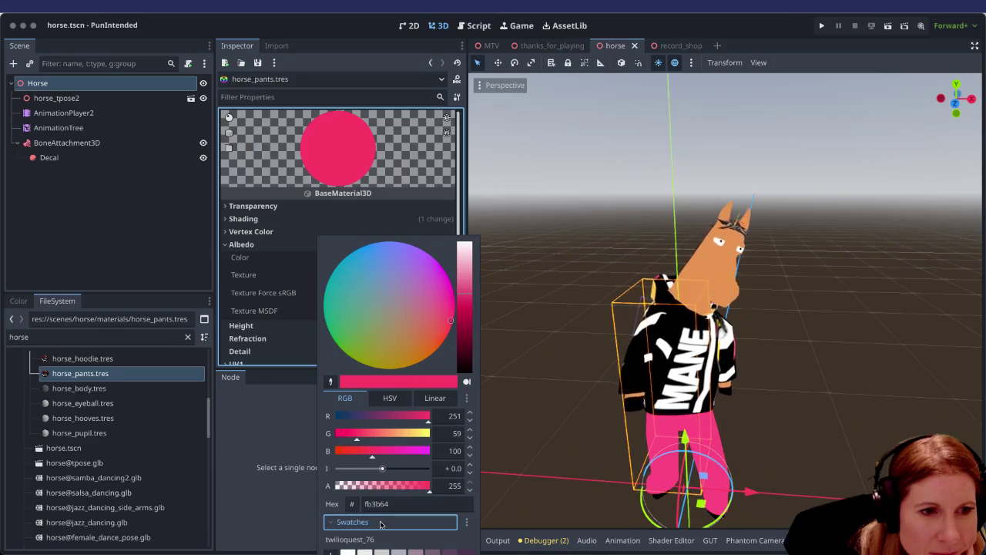
{"action": "left_click", "coordinate": [289, 458]}
{"action": "left_click", "coordinate": [407, 257]}
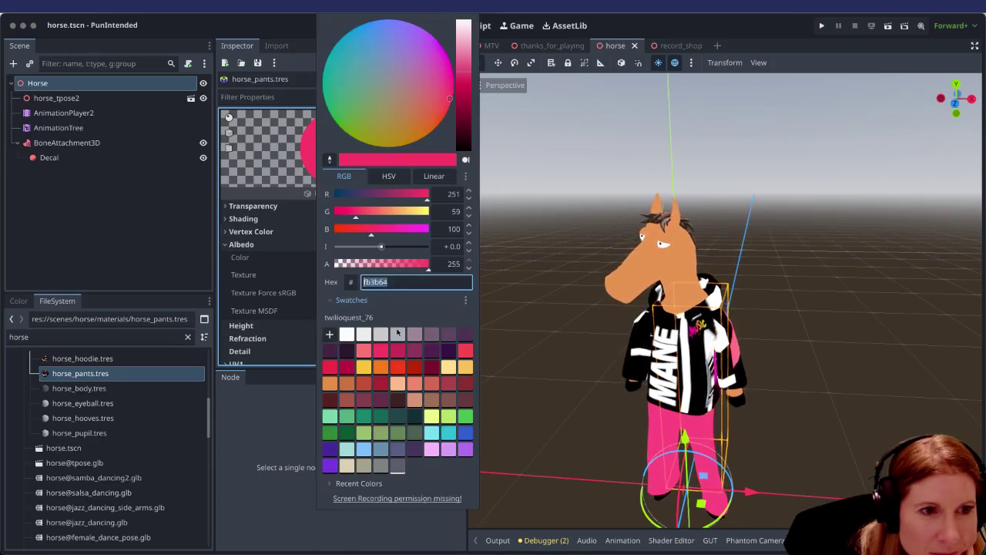
{"action": "left_click", "coordinate": [380, 367]}
{"action": "left_click", "coordinate": [753, 436]}
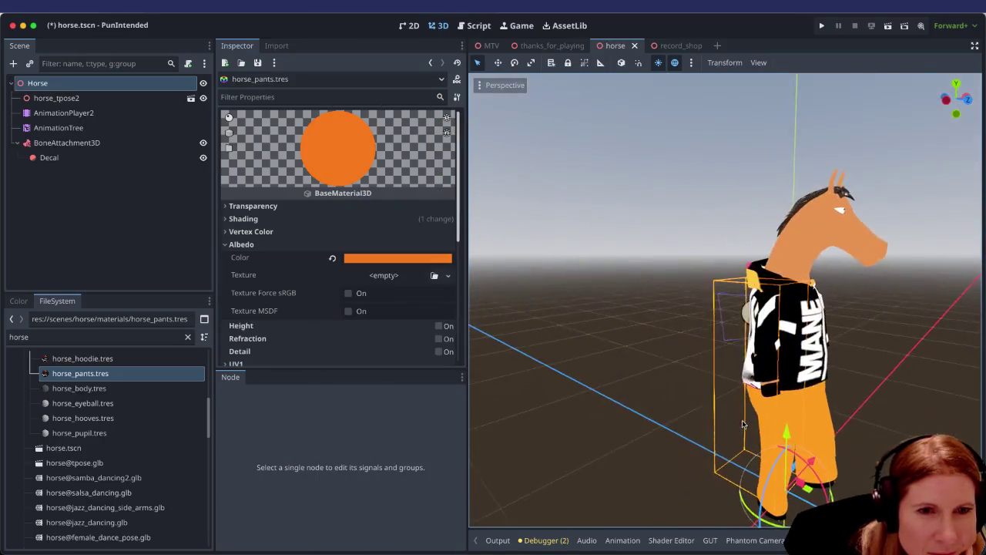
Try yellow-orange, light orange and yellow swatches, ending on red f8401b.
{"action": "left_click", "coordinate": [383, 245]}
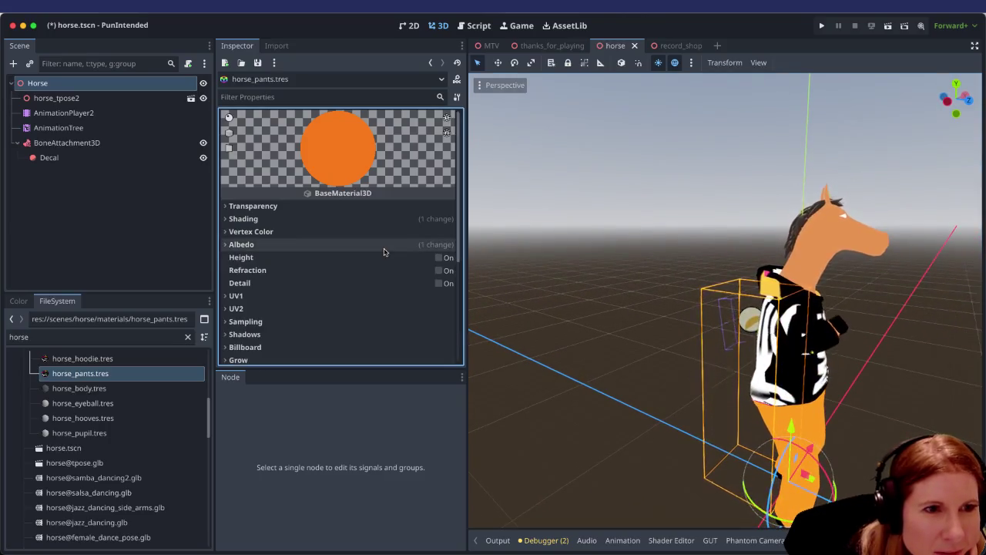
{"action": "left_click", "coordinate": [225, 245]}
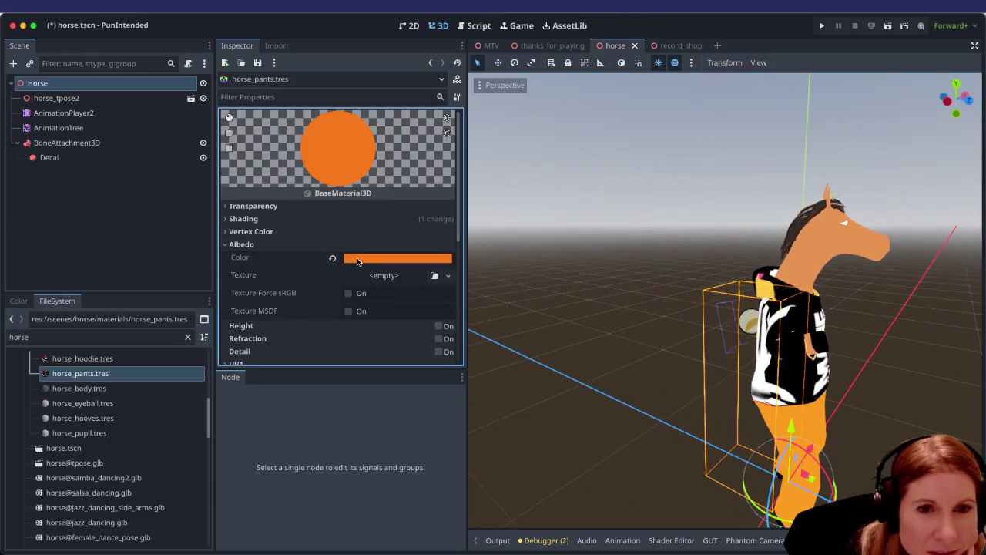
{"action": "left_click", "coordinate": [358, 261]}
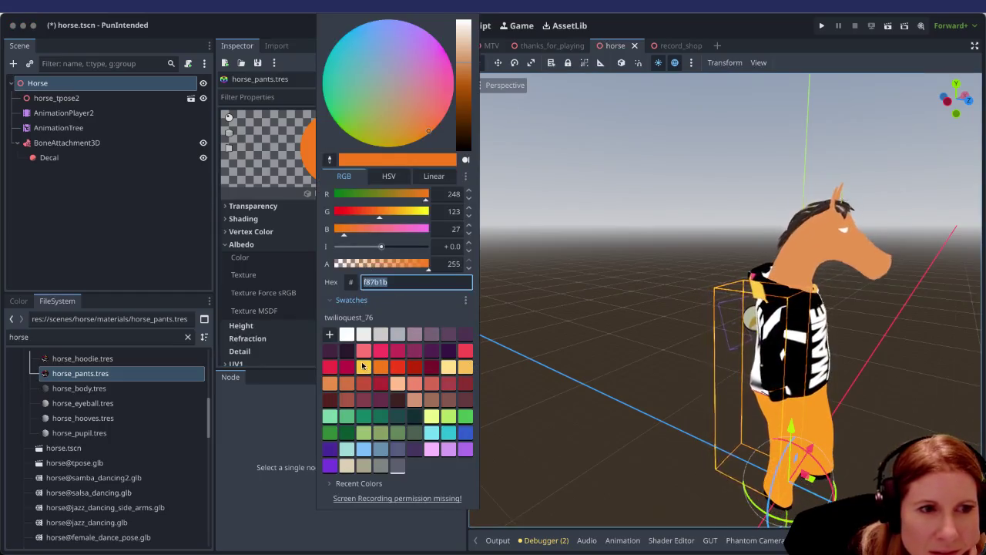
{"action": "left_click", "coordinate": [363, 366]}
{"action": "left_click", "coordinate": [381, 366]}
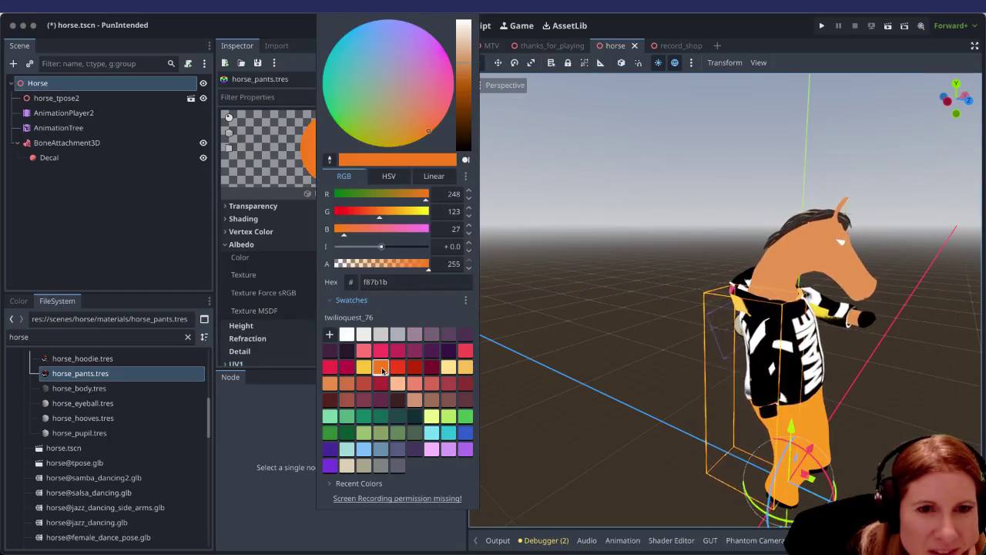
{"action": "left_click", "coordinate": [330, 383]}
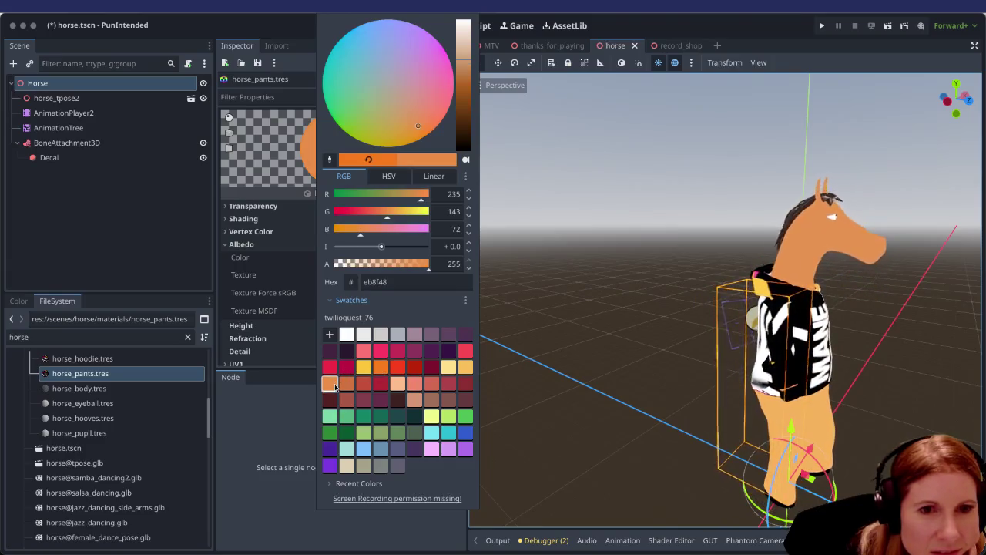
{"action": "left_click", "coordinate": [450, 368]}
{"action": "left_click", "coordinate": [467, 369]}
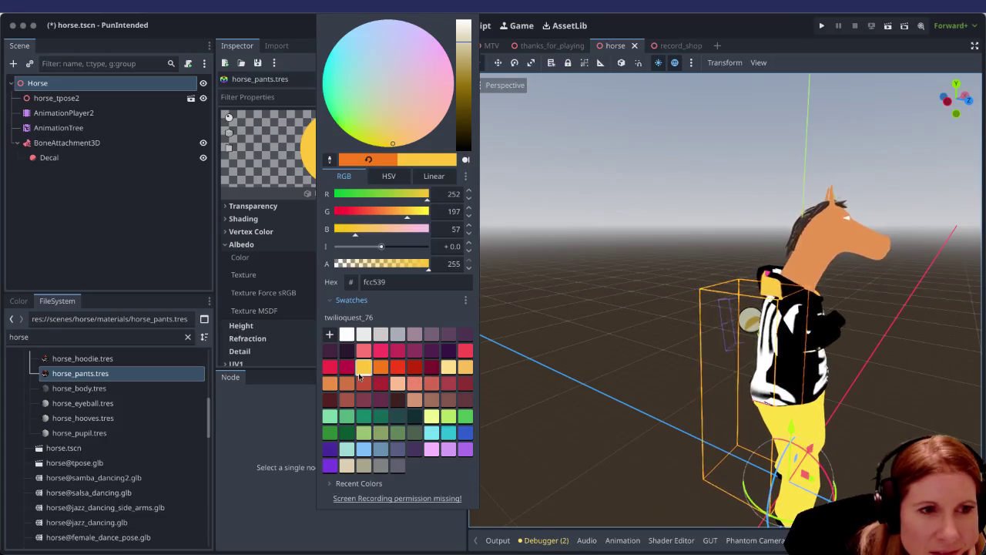
{"action": "left_click", "coordinate": [399, 367]}
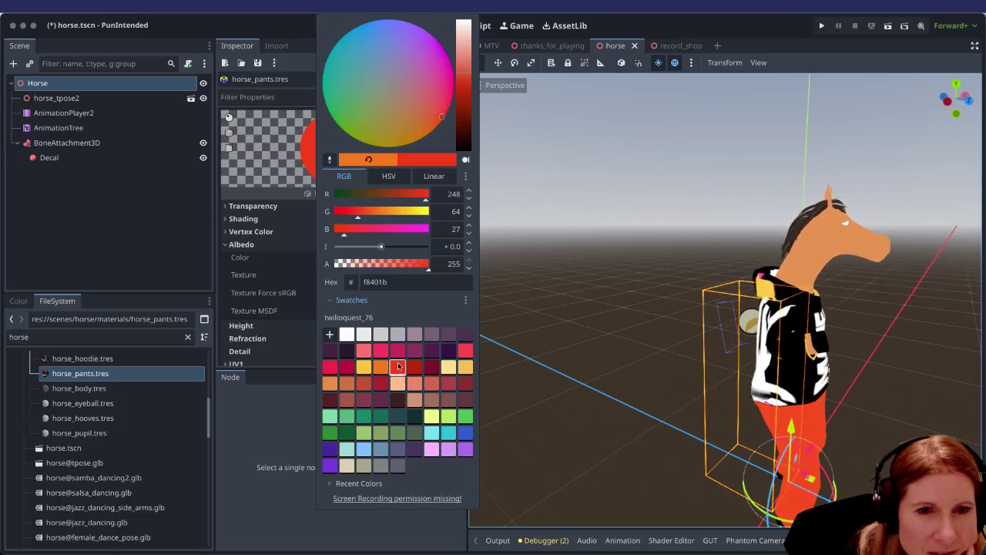
{"action": "left_click", "coordinate": [746, 420]}
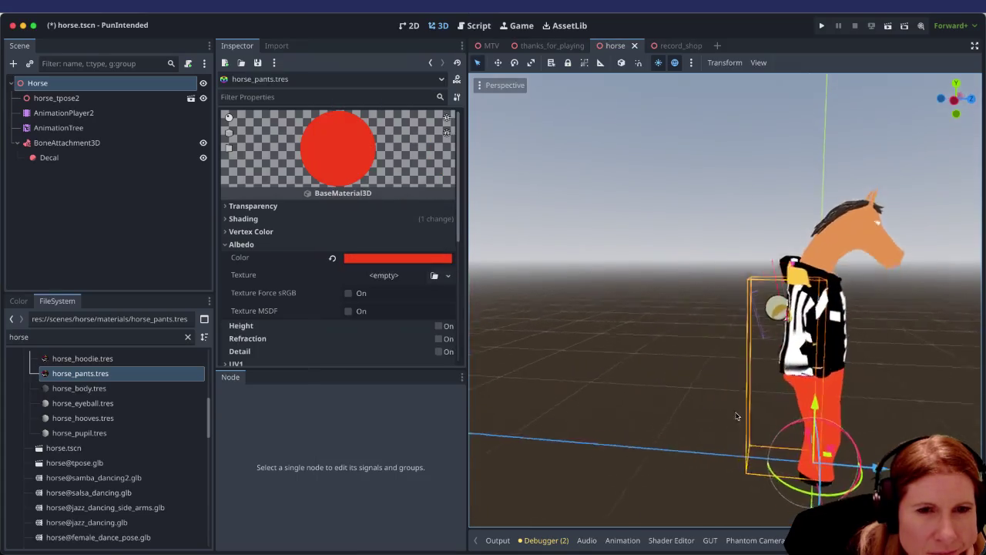
Switch the pants back to orange and close the picker to view them.
{"action": "left_click", "coordinate": [397, 258]}
{"action": "left_click", "coordinate": [383, 367]}
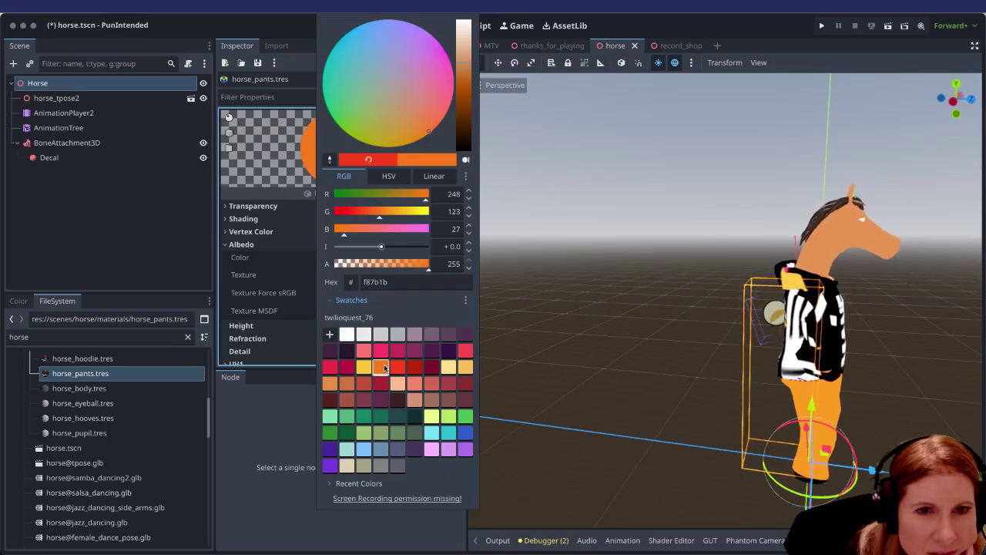
{"action": "left_click", "coordinate": [871, 439]}
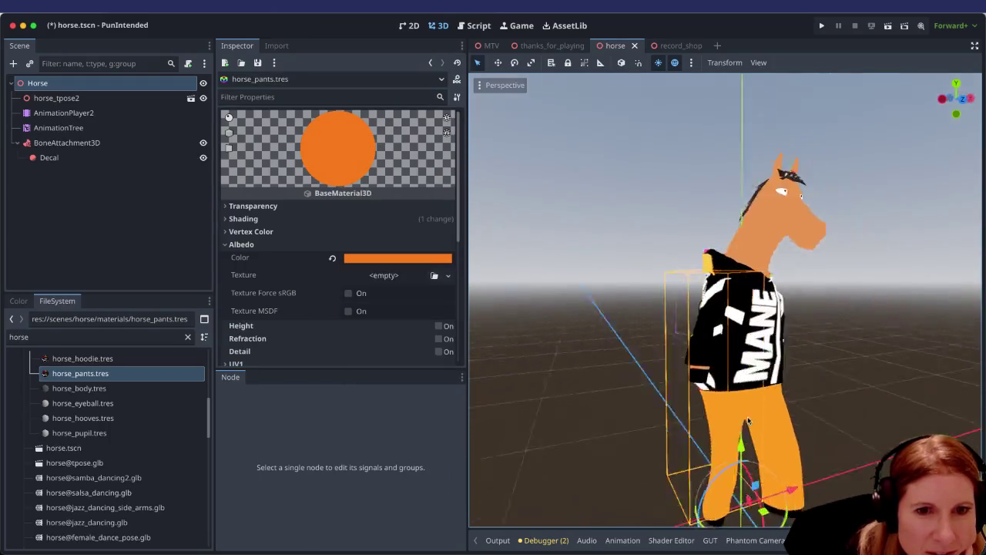
{"action": "scroll", "coordinate": [718, 418], "scroll_direction": "down", "scroll_amount": 3}
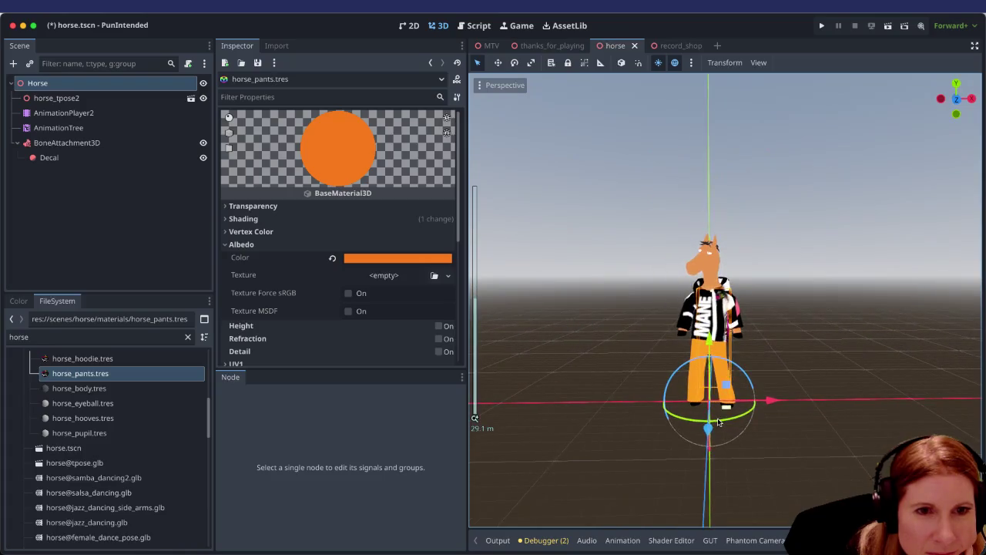
{"action": "scroll", "coordinate": [715, 420], "scroll_direction": "up", "scroll_amount": 2}
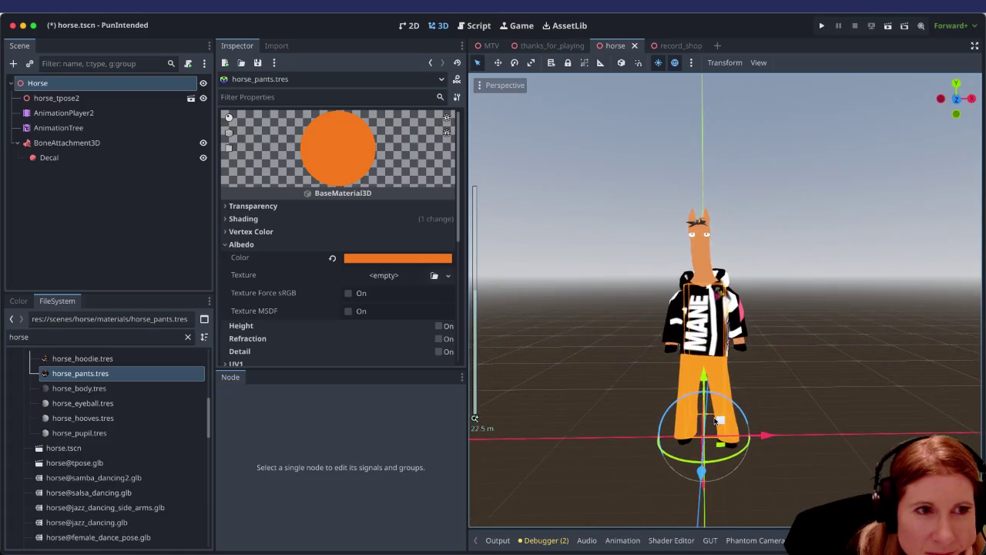
Try the lighter orange swatch, viewing the horse from the side, below and front.
{"action": "left_click", "coordinate": [395, 259]}
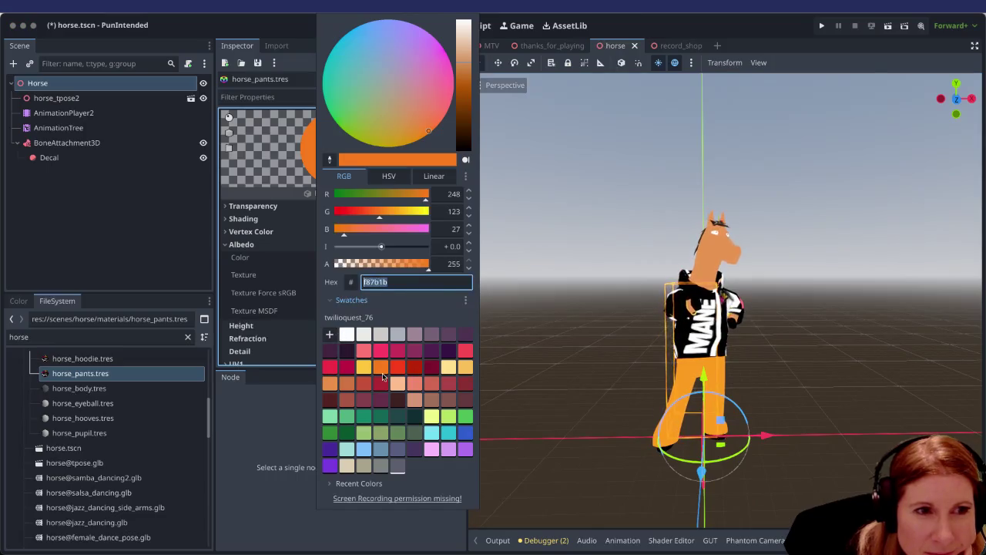
{"action": "left_click", "coordinate": [334, 386]}
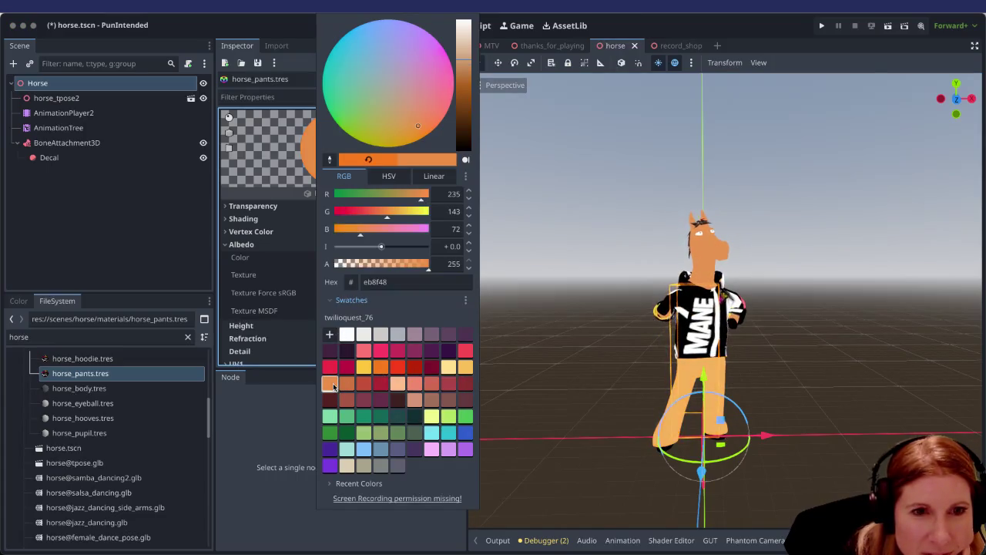
{"action": "mouse_move", "coordinate": [694, 431]}
{"action": "left_mouse_down"}
{"action": "mouse_move", "coordinate": [850, 434]}
{"action": "mouse_move", "coordinate": [792, 463]}
{"action": "left_mouse_up"}
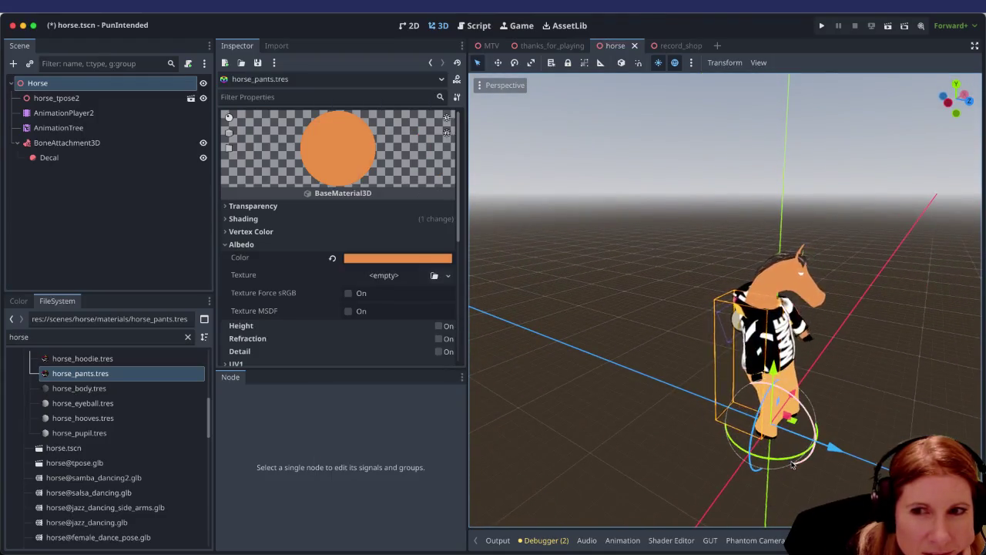
{"action": "scroll", "coordinate": [792, 459], "scroll_direction": "up", "scroll_amount": 4}
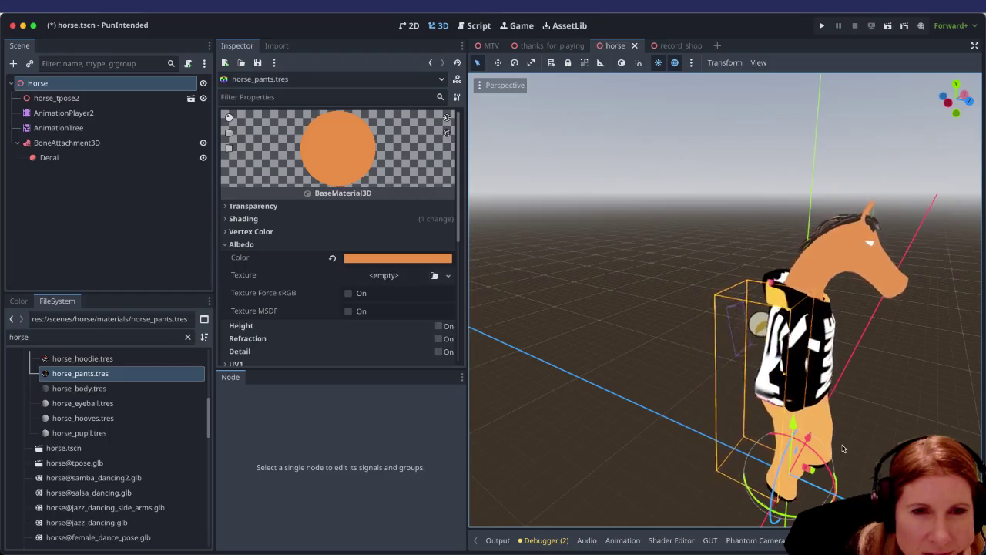
{"action": "left_click_drag", "start_coordinate": [844, 449], "coordinate": [825, 420]}
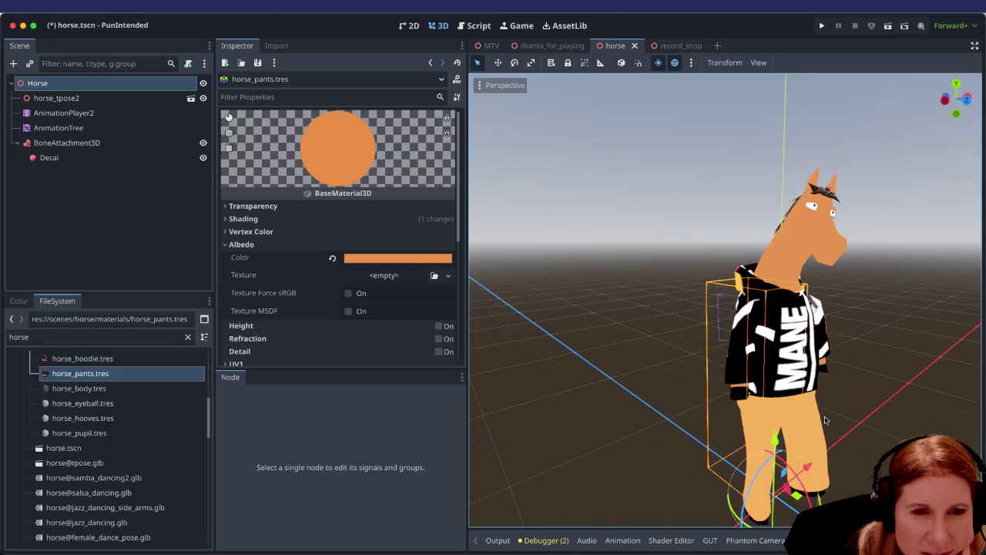
{"action": "left_click", "coordinate": [398, 259]}
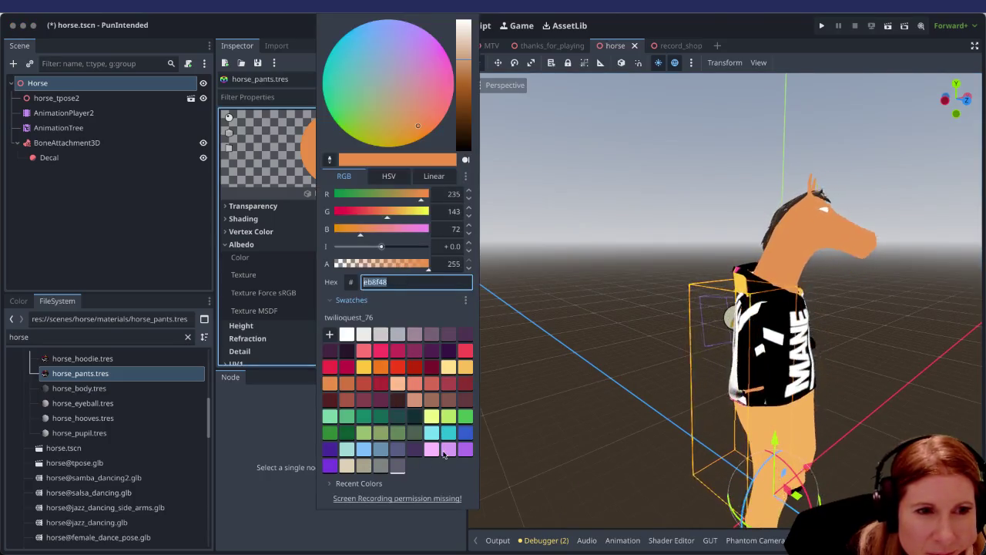
{"action": "left_click_drag", "start_coordinate": [776, 451], "coordinate": [732, 447]}
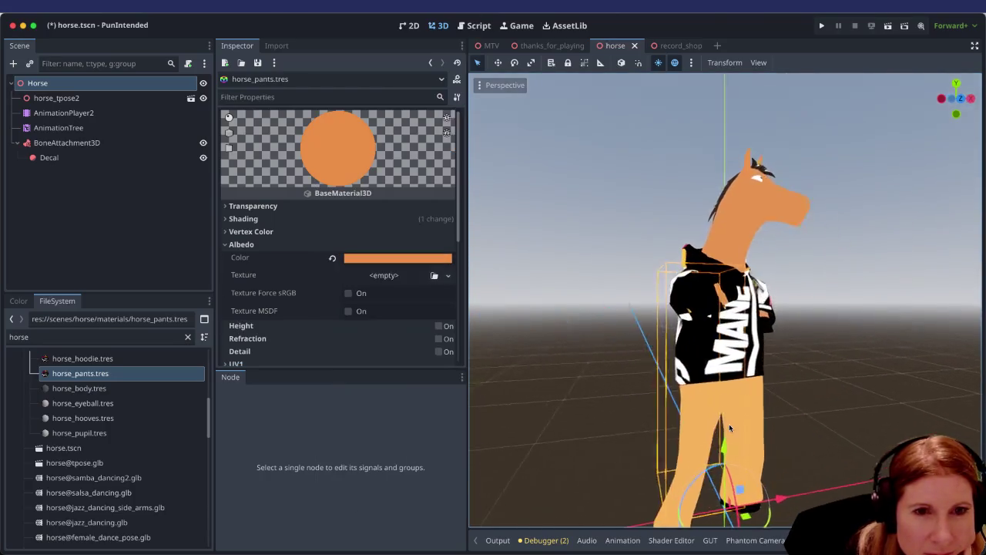
Try pale yellow, lime and teal swatches, then settle the pants on orange f87b1b.
{"action": "left_click", "coordinate": [416, 258]}
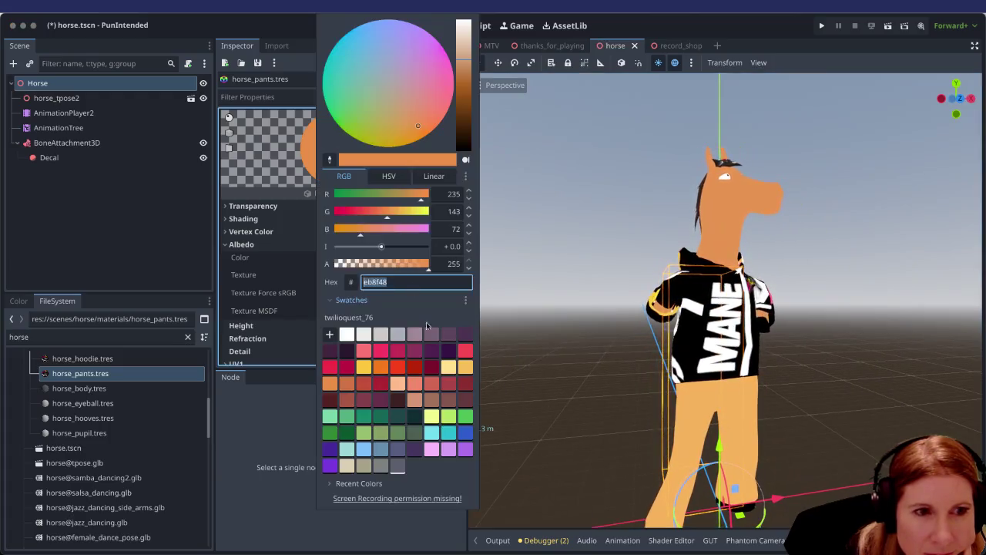
{"action": "left_click", "coordinate": [432, 417]}
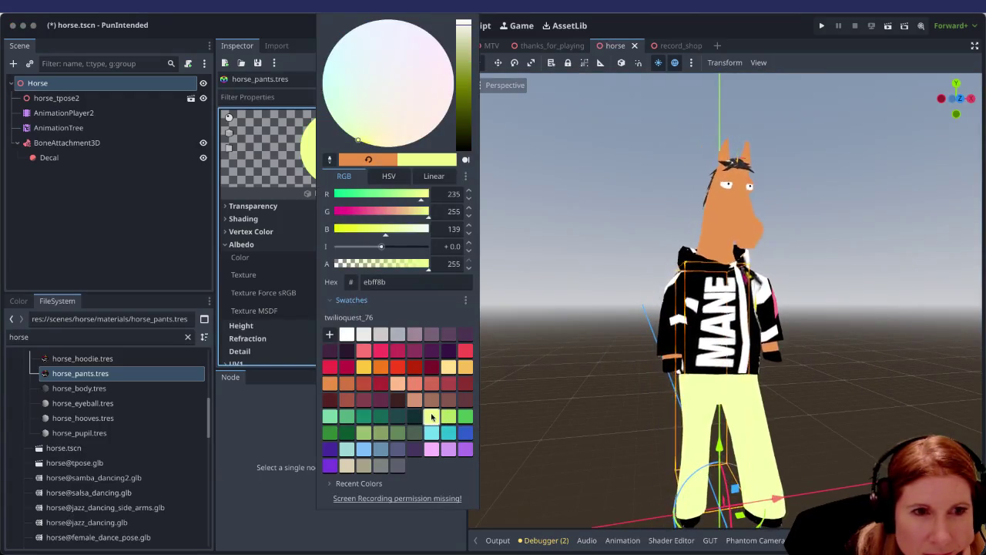
{"action": "left_click", "coordinate": [447, 417]}
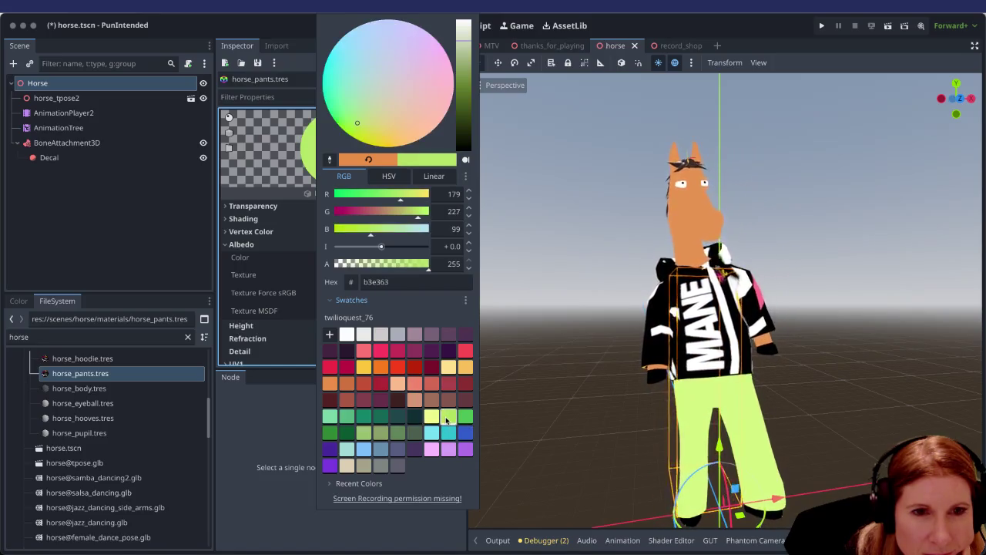
{"action": "left_click", "coordinate": [347, 417]}
{"action": "left_click", "coordinate": [363, 417]}
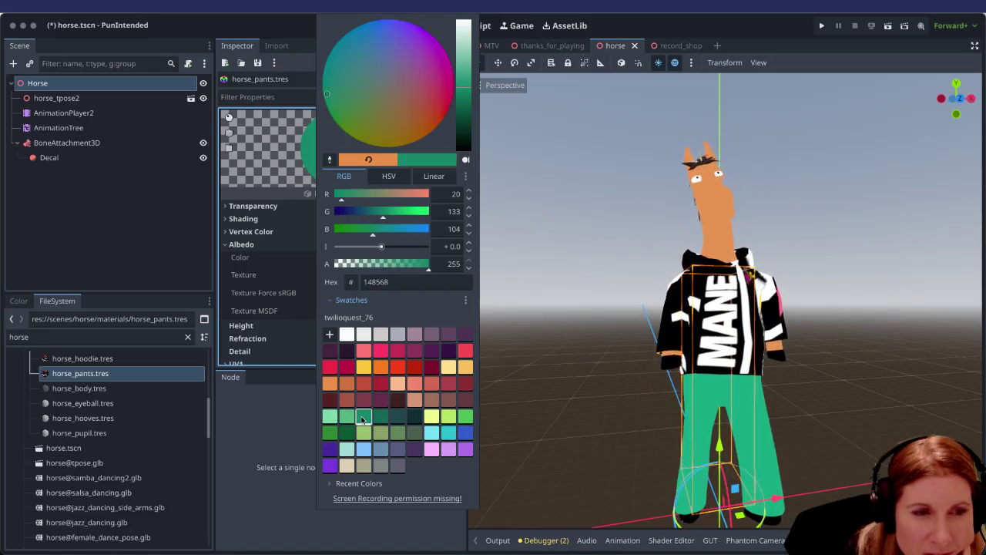
{"action": "left_click", "coordinate": [381, 368]}
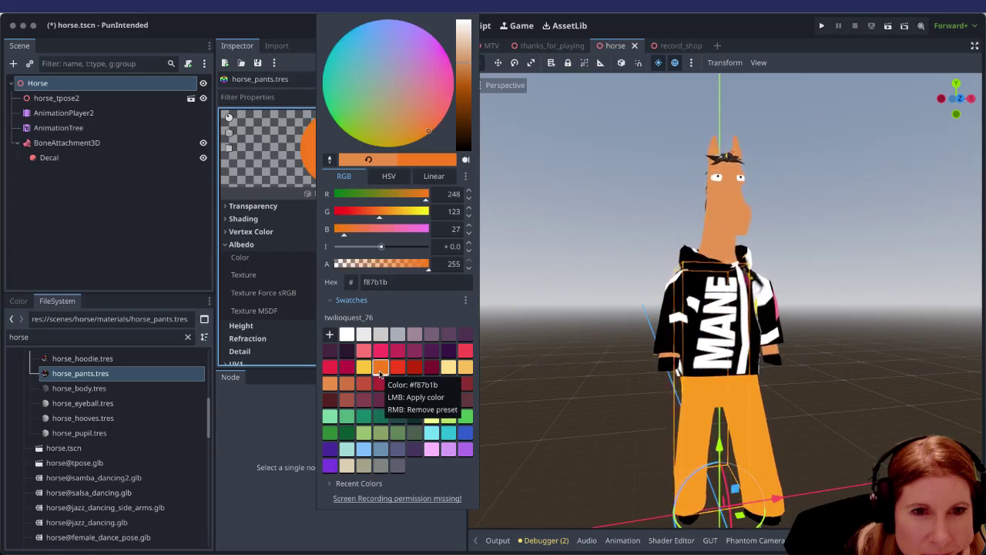
{"action": "left_click", "coordinate": [806, 373]}
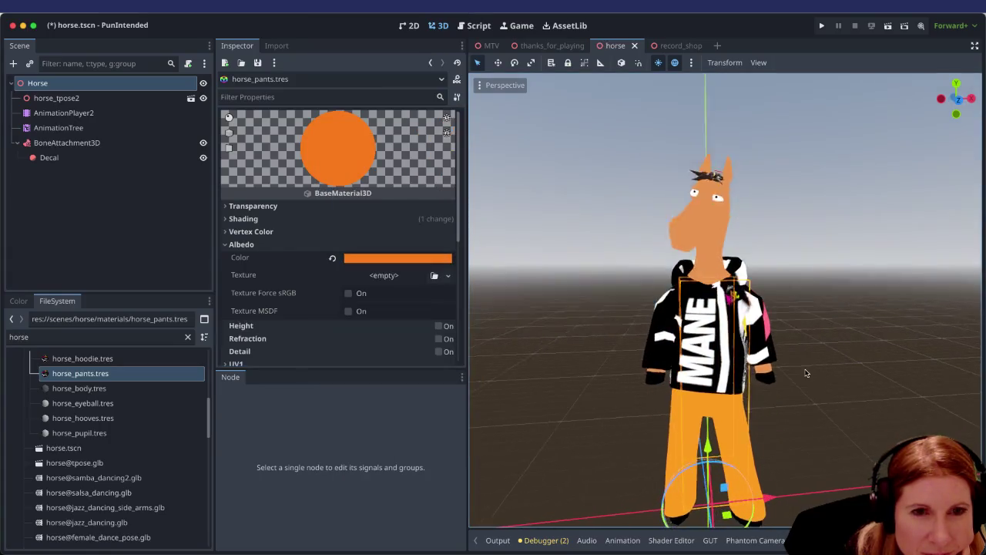
Try burnt-orange, reddish-brown and yellow swatches, leaving the pants pale yellow.
{"action": "left_click", "coordinate": [401, 258]}
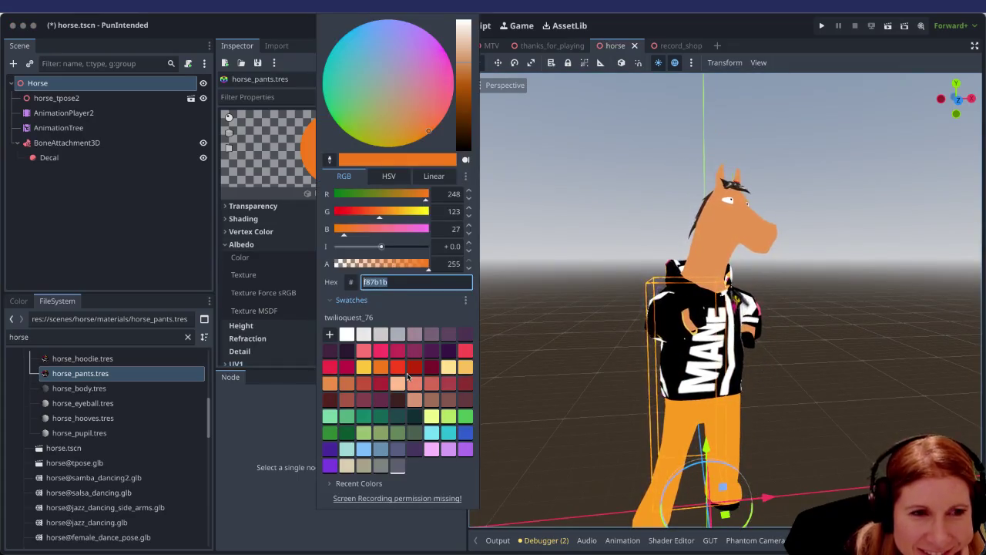
{"action": "left_click", "coordinate": [348, 384]}
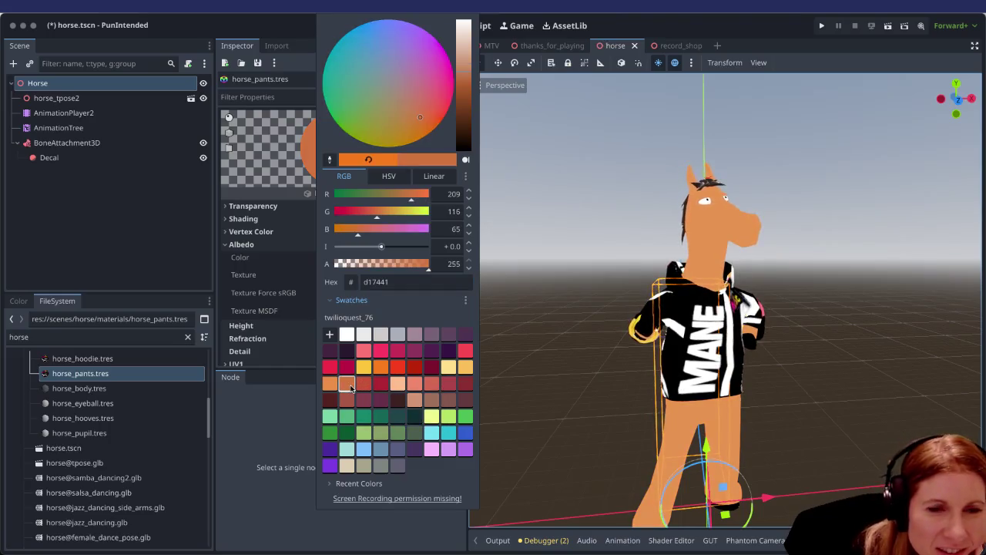
{"action": "left_click", "coordinate": [360, 387]}
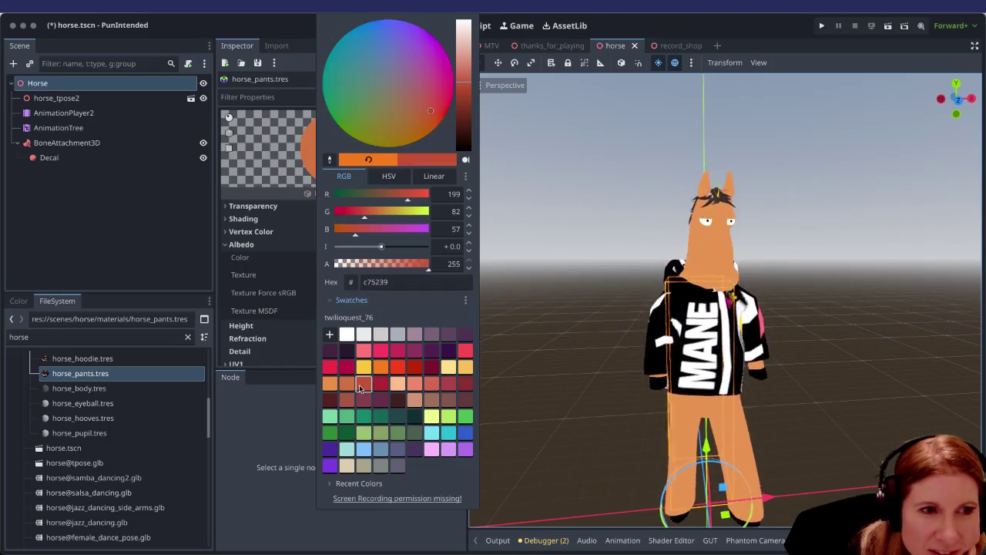
{"action": "left_click", "coordinate": [364, 367]}
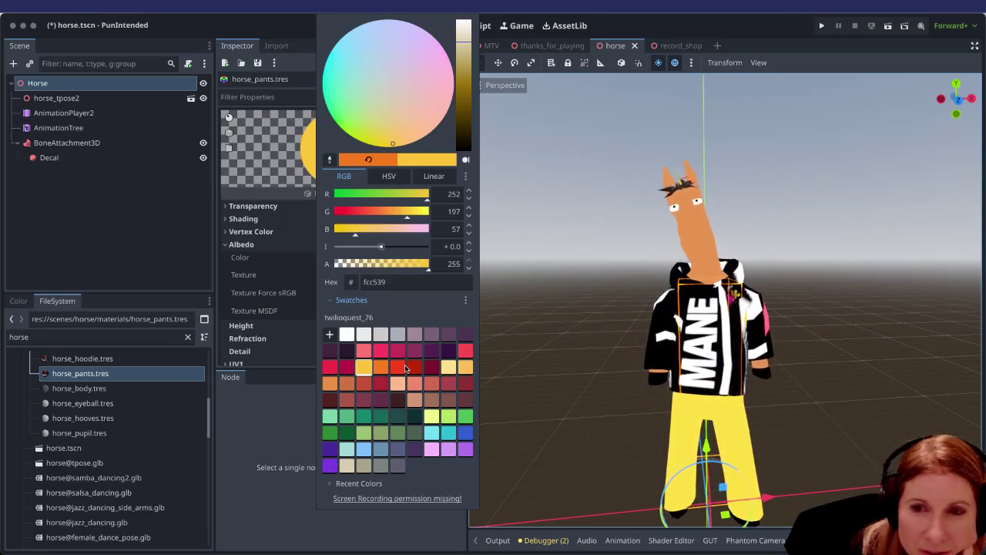
{"action": "left_click", "coordinate": [465, 368]}
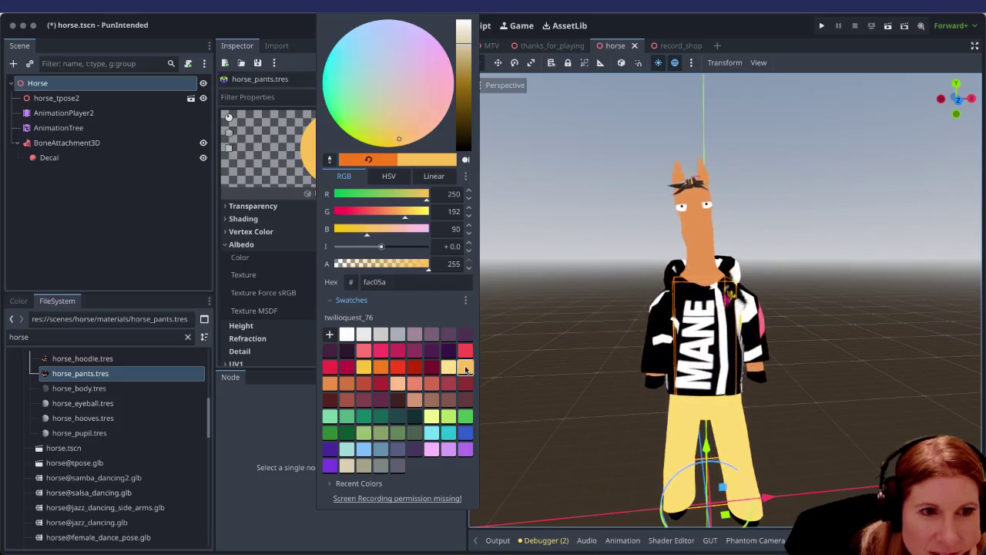
{"action": "left_click", "coordinate": [636, 391]}
Inspect the horse from the side, then switch the pants to soft orange.
{"action": "mouse_move", "coordinate": [636, 391]}
{"action": "left_mouse_down"}
{"action": "mouse_move", "coordinate": [777, 409]}
{"action": "mouse_move", "coordinate": [827, 398]}
{"action": "mouse_move", "coordinate": [724, 379]}
{"action": "mouse_move", "coordinate": [763, 416]}
{"action": "left_mouse_up"}
{"action": "scroll", "coordinate": [718, 377], "scroll_direction": "down", "scroll_amount": 3}
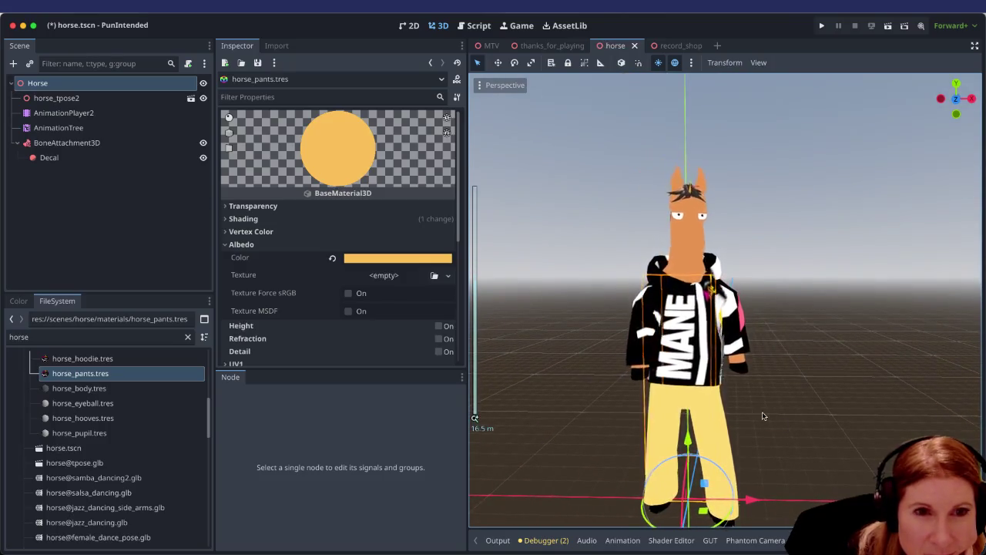
{"action": "scroll", "coordinate": [763, 416], "scroll_direction": "up", "scroll_amount": 2}
{"action": "scroll", "coordinate": [763, 416], "scroll_direction": "down", "scroll_amount": 4}
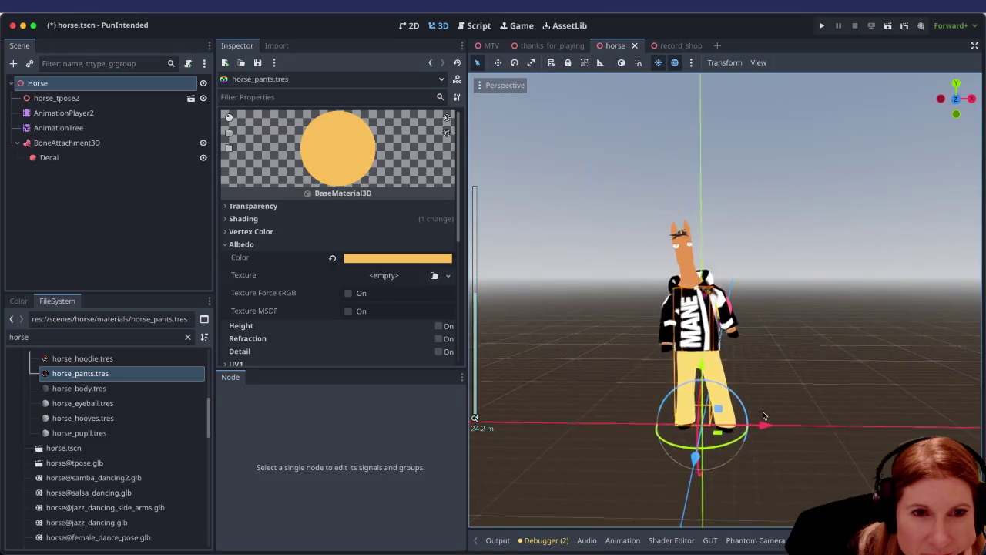
{"action": "scroll", "coordinate": [763, 416], "scroll_direction": "up", "scroll_amount": 4}
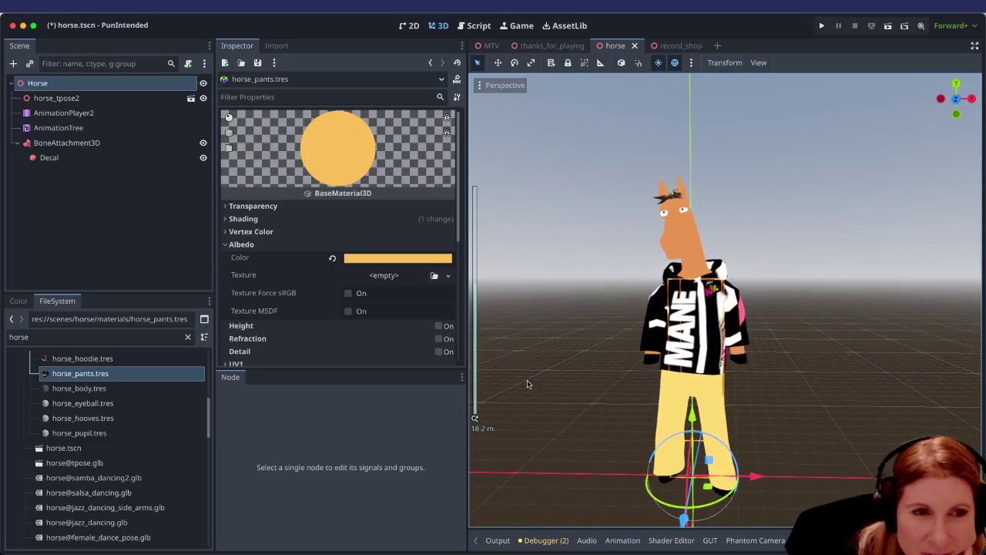
{"action": "left_click", "coordinate": [370, 258]}
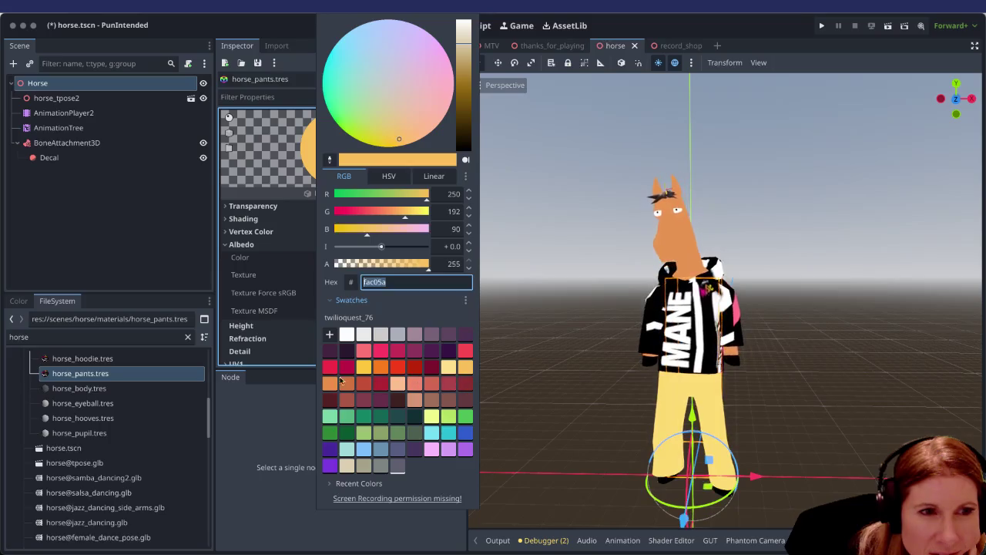
{"action": "left_click", "coordinate": [331, 383]}
{"action": "key", "text": "Escape"}
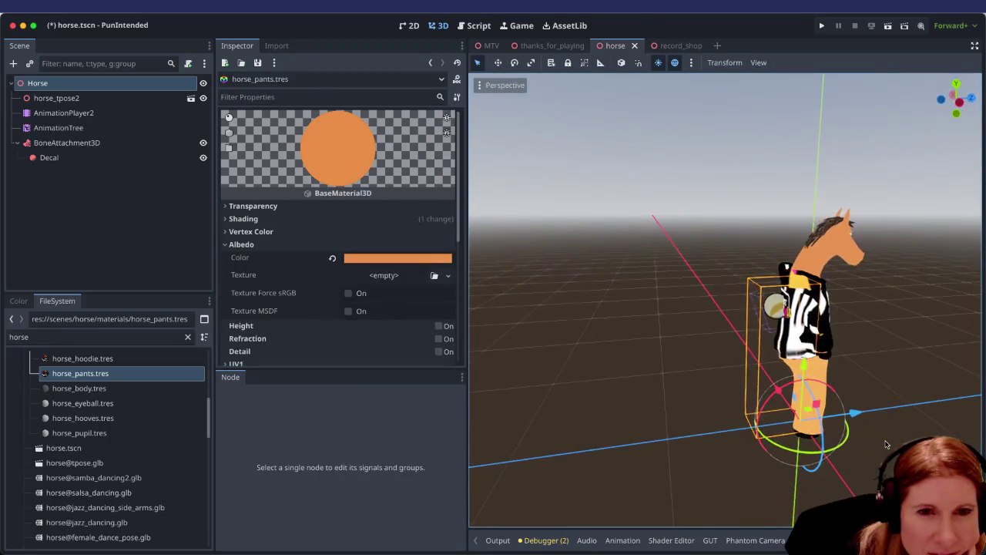
Try orange, yellow, pink and purple swatches, finishing on dark purple 432641.
{"action": "left_click", "coordinate": [413, 261]}
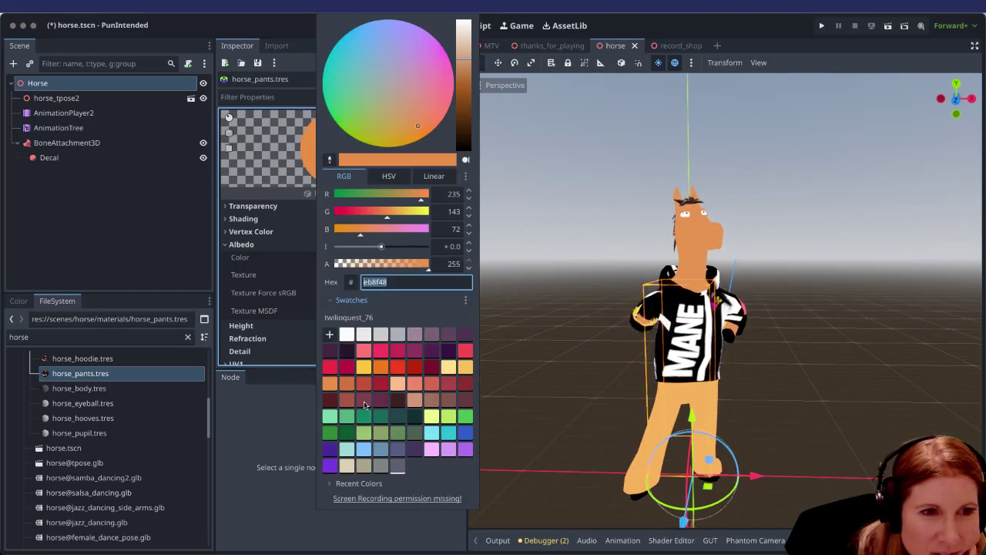
{"action": "left_click", "coordinate": [375, 365]}
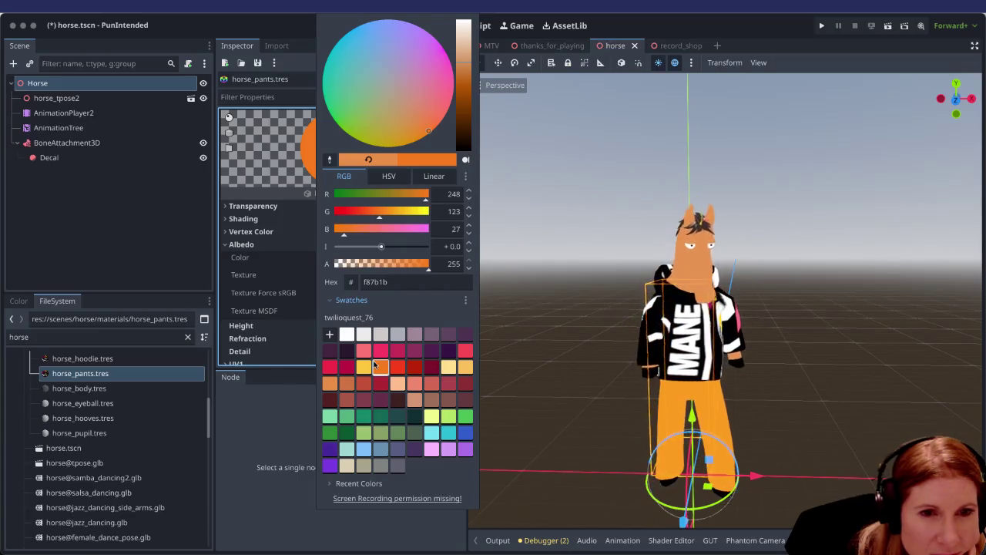
{"action": "left_click", "coordinate": [365, 367]}
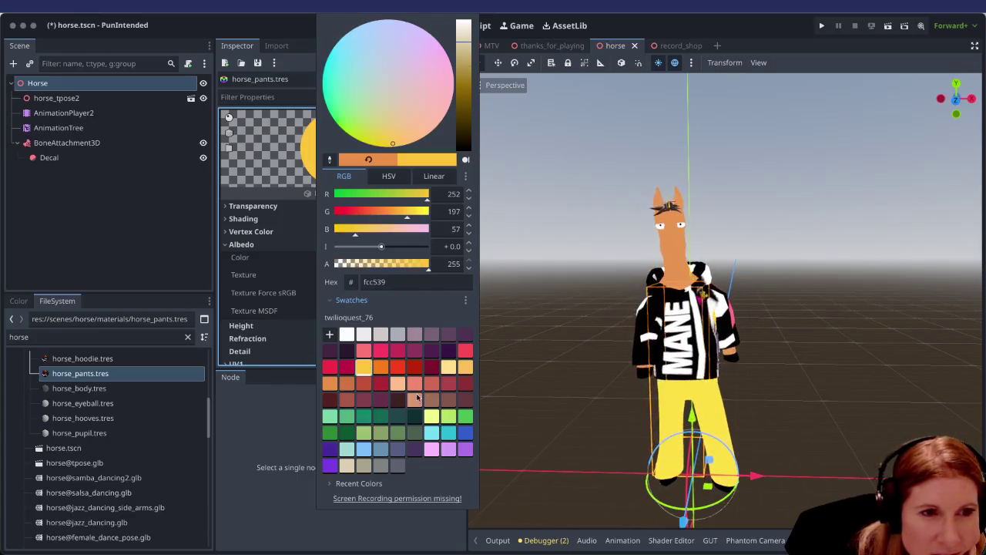
{"action": "left_click", "coordinate": [347, 384]}
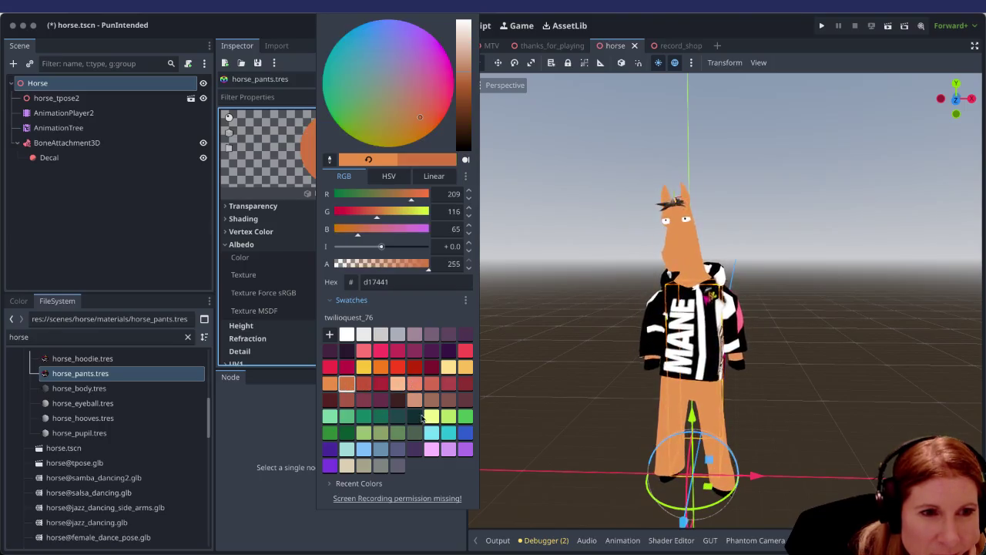
{"action": "left_click", "coordinate": [431, 416]}
{"action": "left_click", "coordinate": [431, 347]}
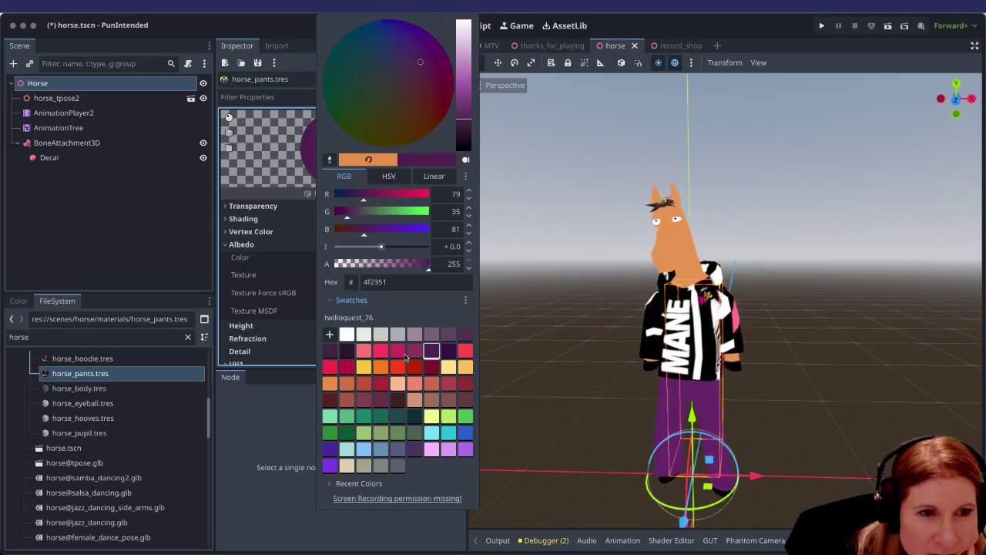
{"action": "left_click", "coordinate": [381, 350]}
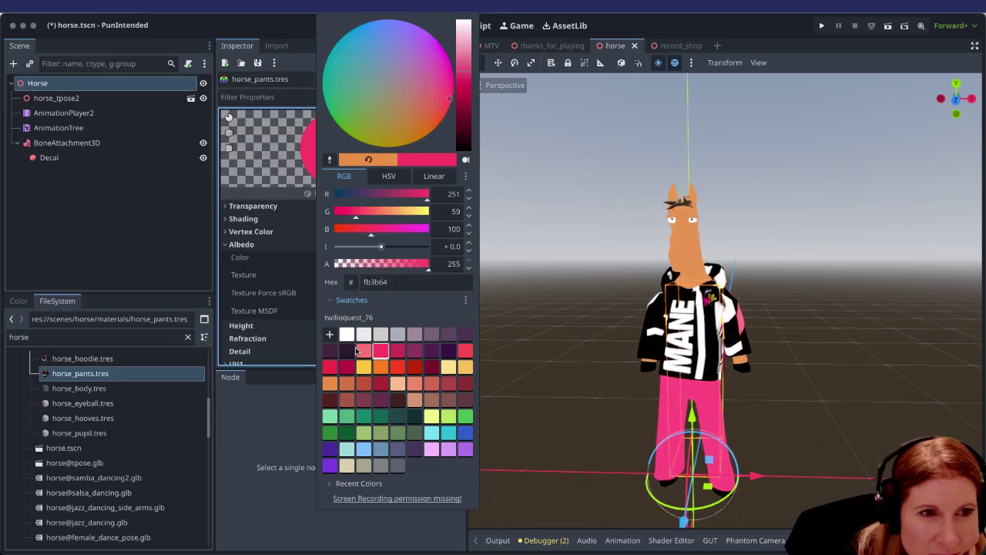
{"action": "left_click", "coordinate": [348, 351]}
{"action": "left_click", "coordinate": [327, 351]}
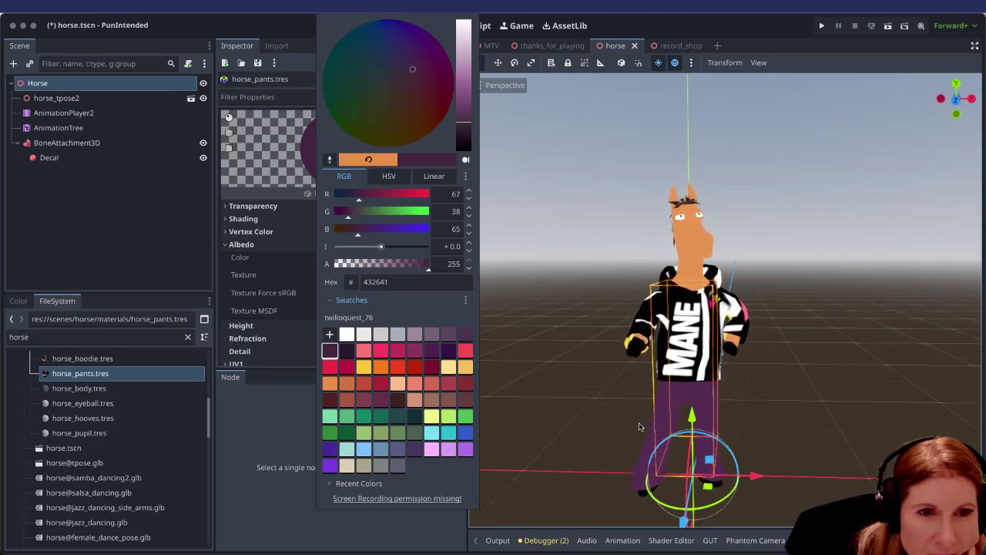
{"action": "left_click", "coordinate": [617, 377]}
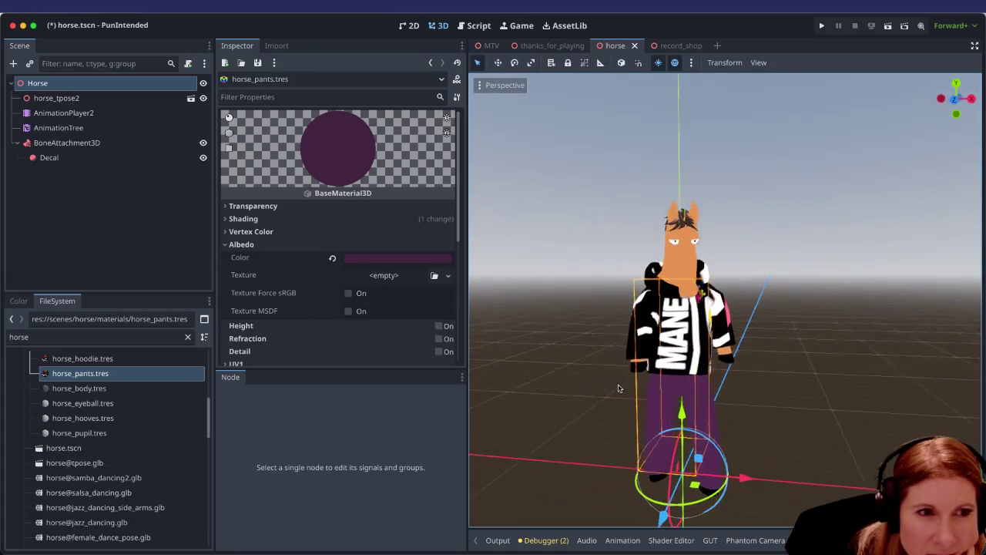
{"action": "left_click", "coordinate": [376, 259]}
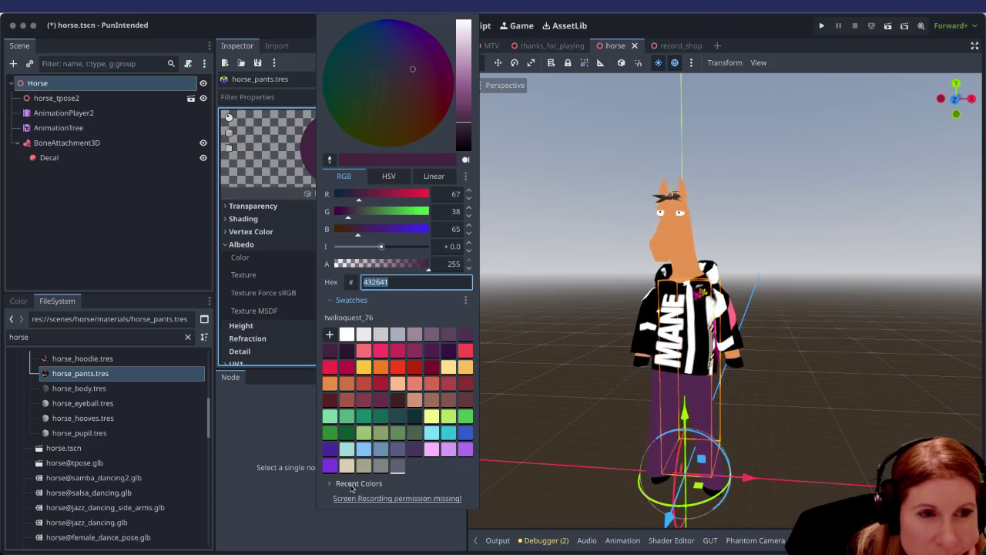
Compare pale and bright yellow on the pants, then return them to purple.
{"action": "key", "text": "Escape"}
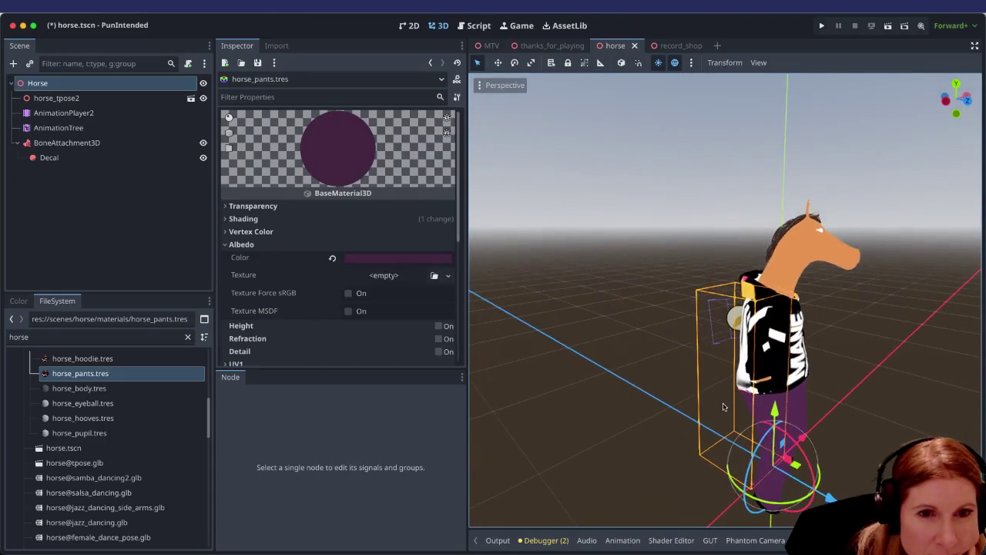
{"action": "left_click", "coordinate": [412, 259]}
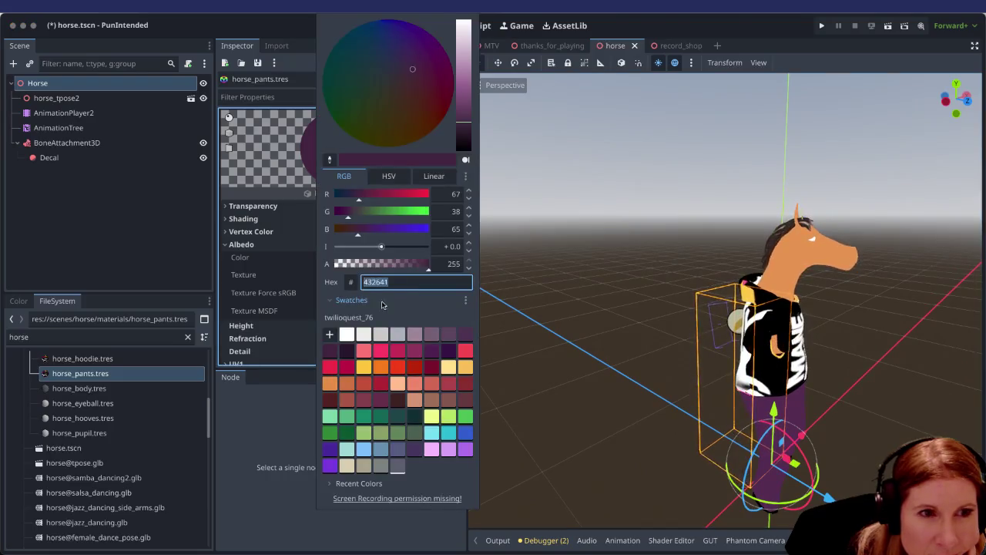
{"action": "left_click", "coordinate": [465, 367]}
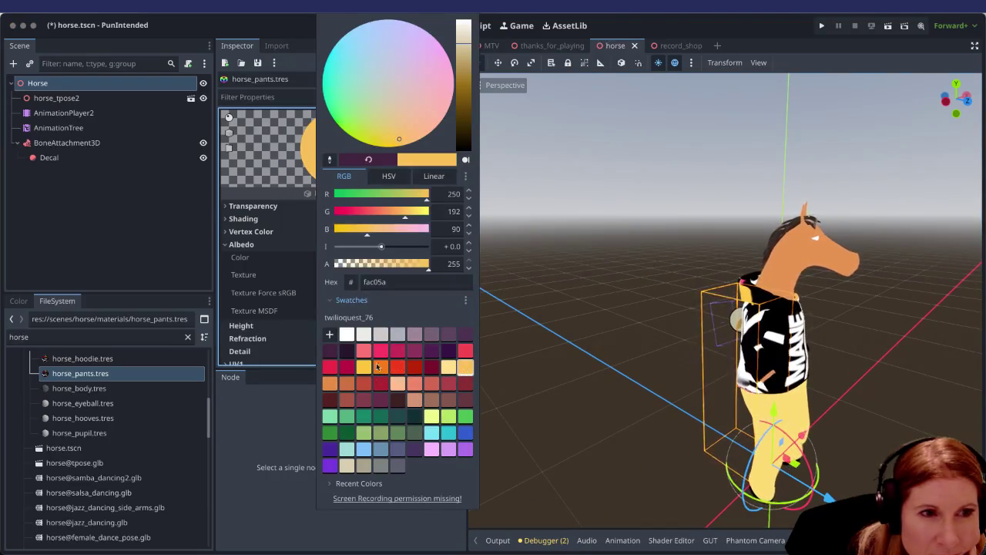
{"action": "left_click", "coordinate": [364, 367]}
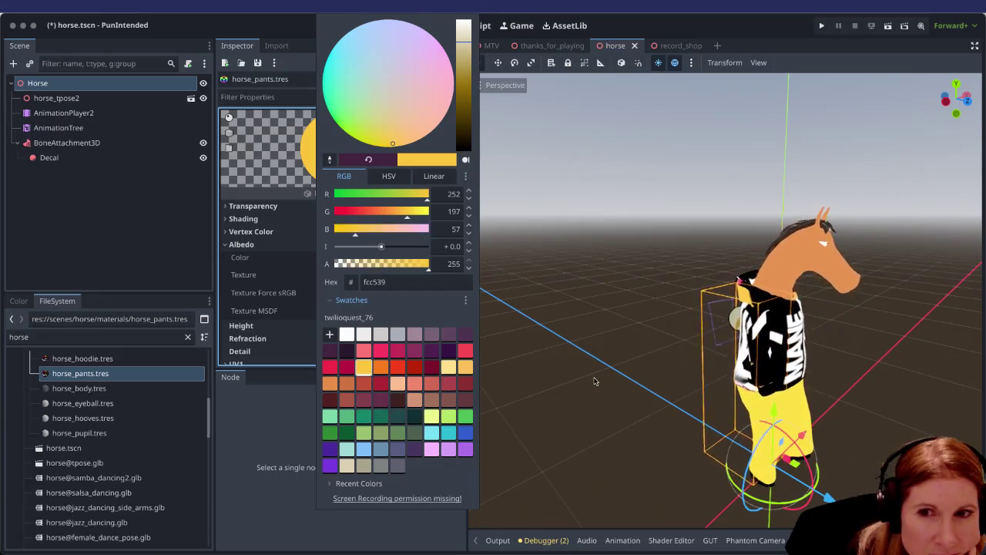
{"action": "left_click", "coordinate": [434, 352]}
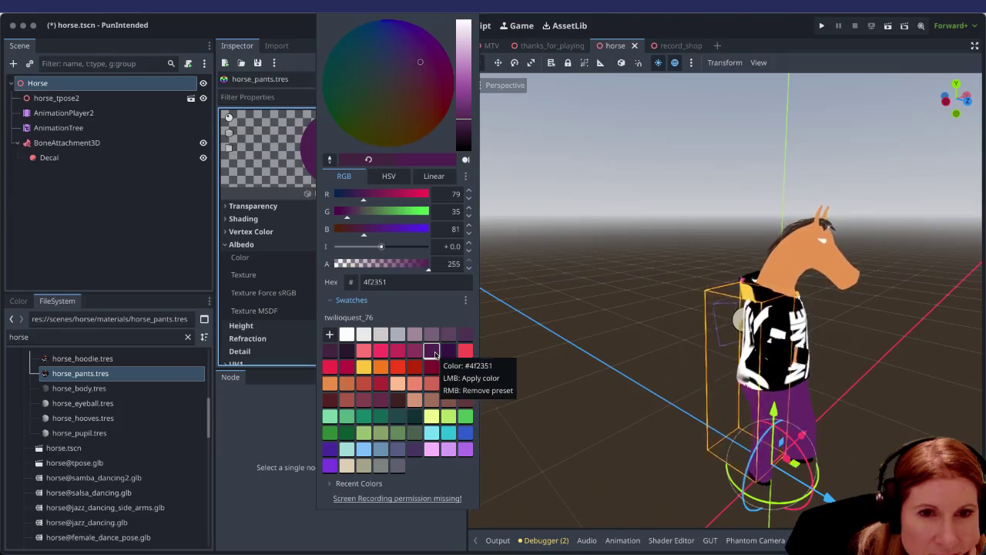
{"action": "left_click", "coordinate": [601, 385]}
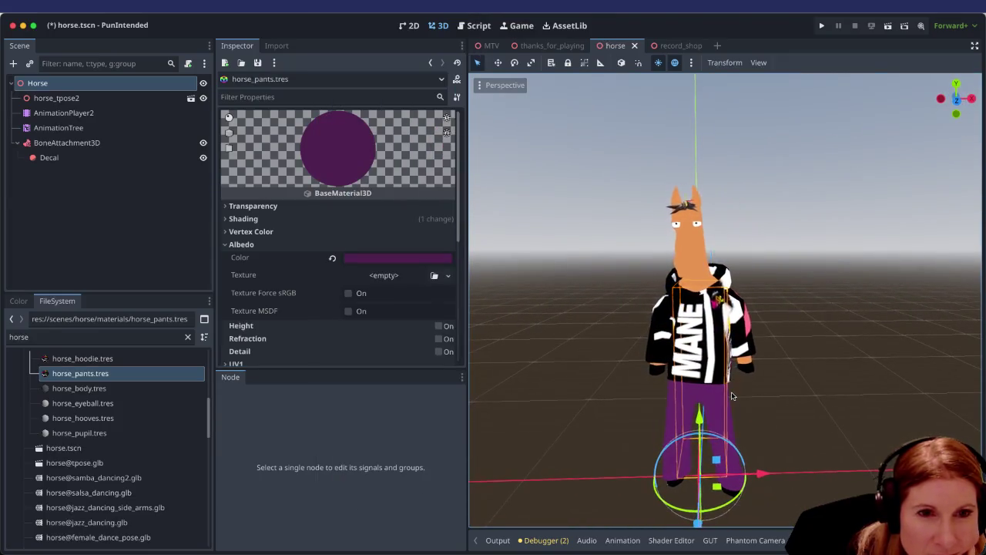
Try mauve, pink, dark purple and red swatches, leaving the pants light orange.
{"action": "left_click", "coordinate": [387, 258]}
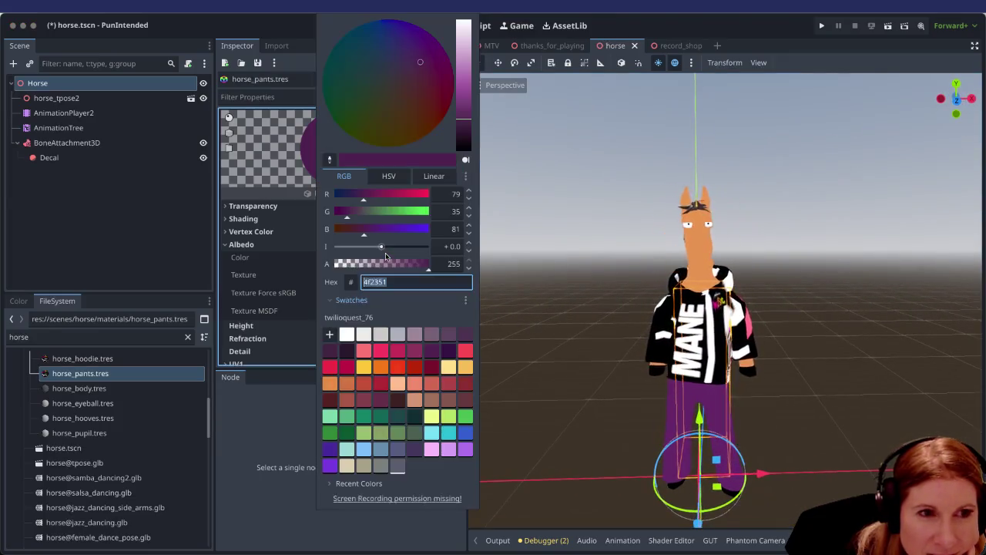
{"action": "left_click", "coordinate": [330, 451]}
{"action": "left_click", "coordinate": [416, 352]}
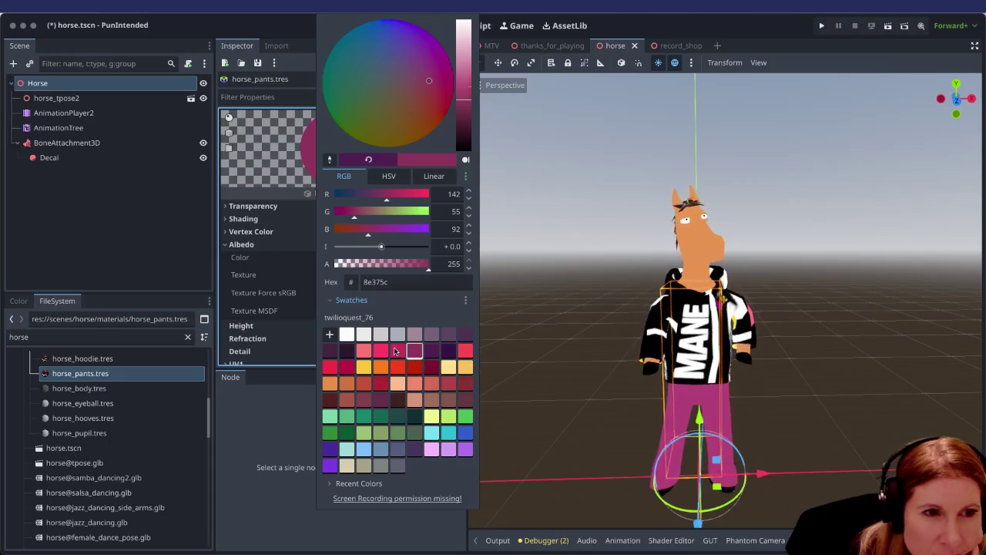
{"action": "left_click", "coordinate": [381, 350]}
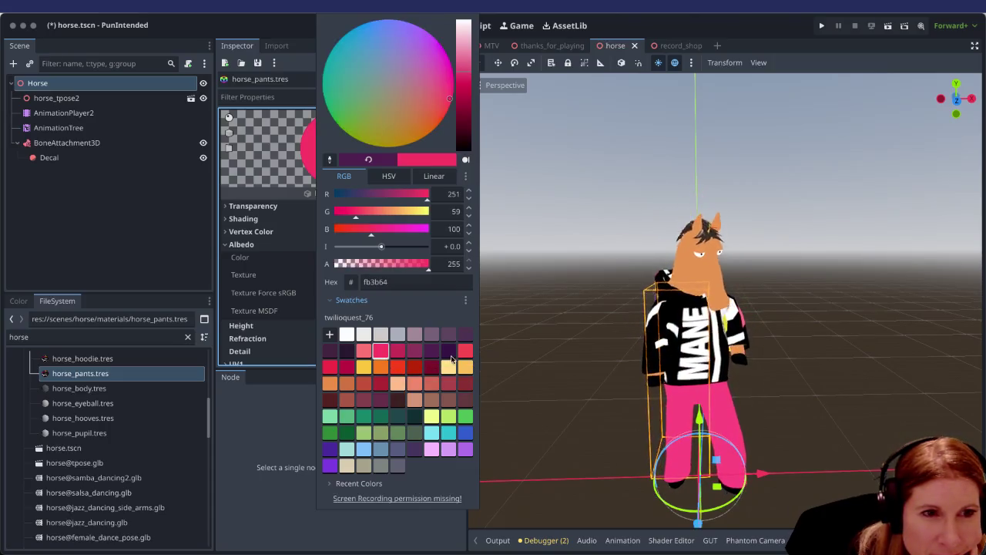
{"action": "left_click", "coordinate": [449, 351]}
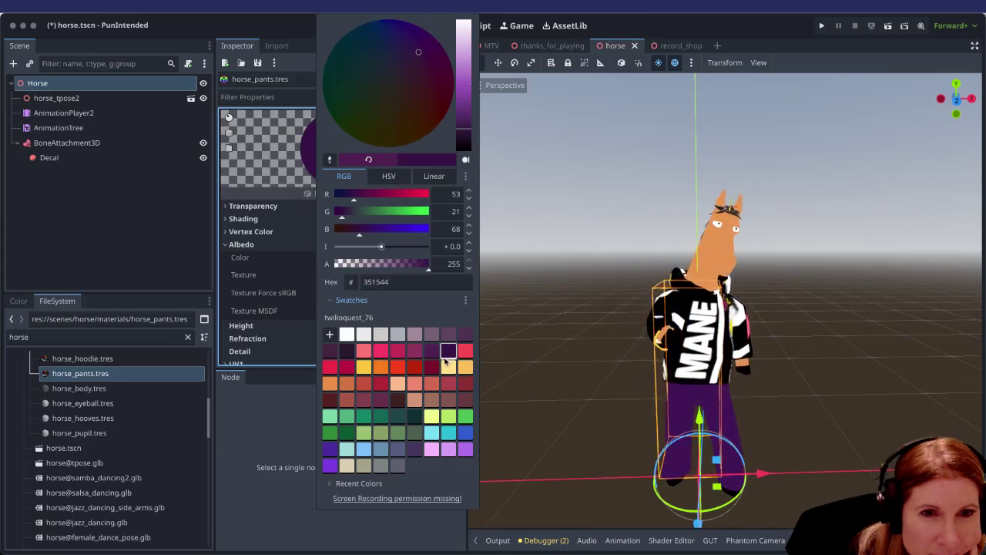
{"action": "left_click", "coordinate": [333, 371]}
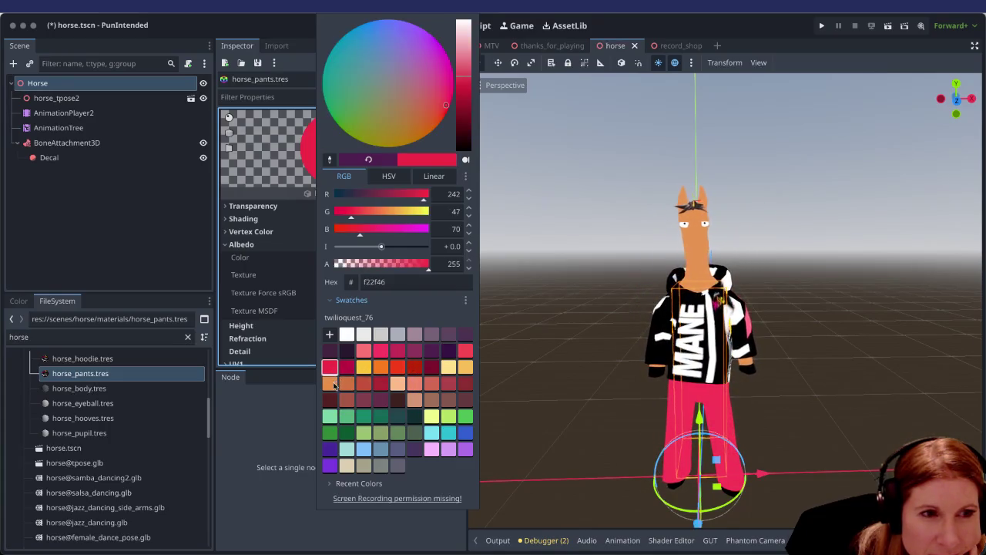
{"action": "left_click", "coordinate": [333, 385]}
{"action": "left_click", "coordinate": [540, 378]}
{"action": "left_click_drag", "start_coordinate": [539, 378], "coordinate": [581, 377]}
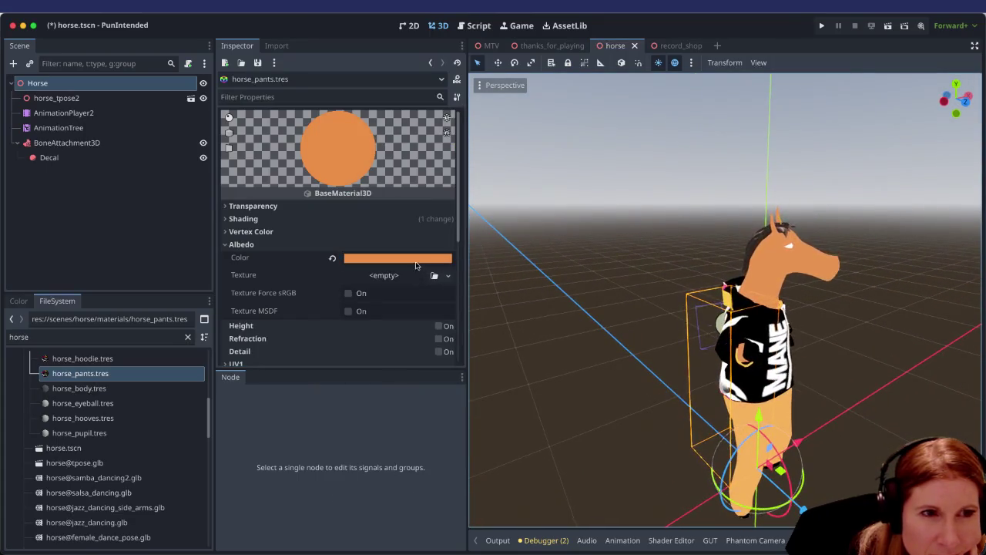
Try orange swatches, then pick yellow-orange and darken it to golden yellow e4a62a.
{"action": "left_click", "coordinate": [398, 258]}
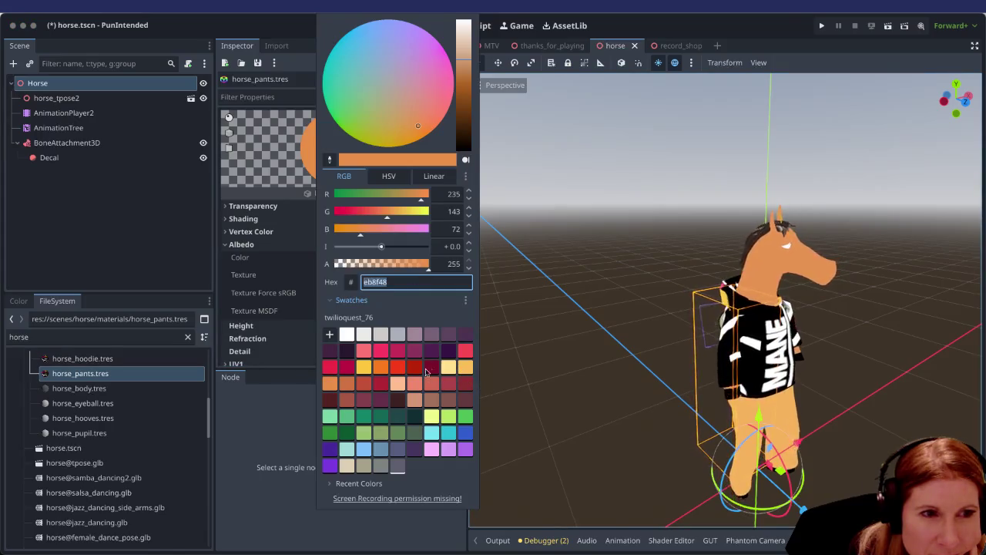
{"action": "left_click", "coordinate": [346, 383]}
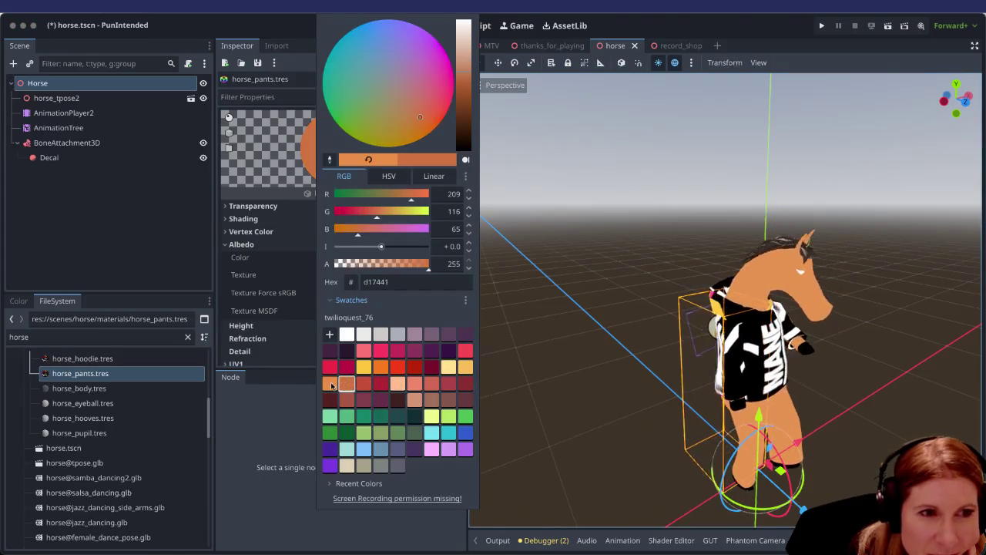
{"action": "left_click", "coordinate": [330, 383]}
{"action": "left_click", "coordinate": [465, 368]}
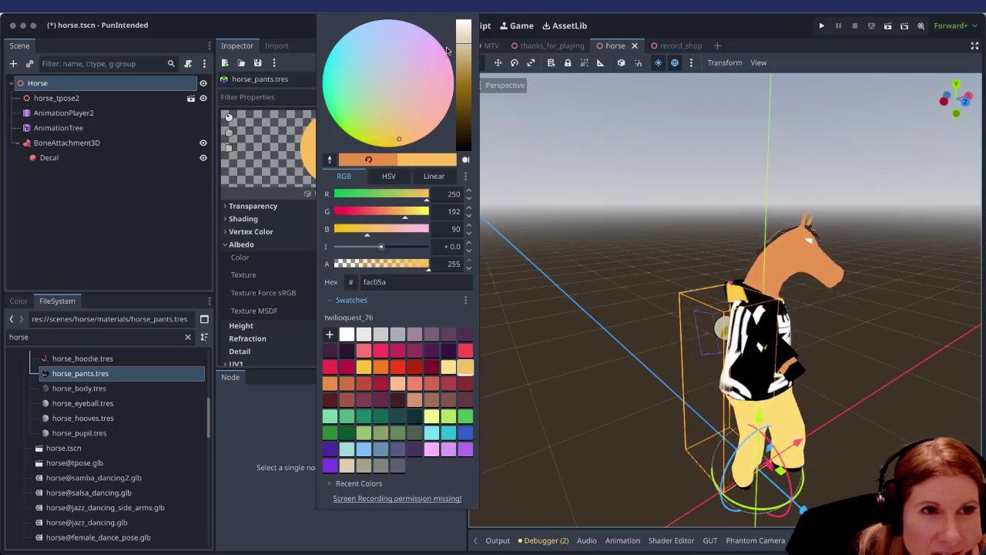
{"action": "left_click_drag", "start_coordinate": [460, 34], "coordinate": [459, 58]}
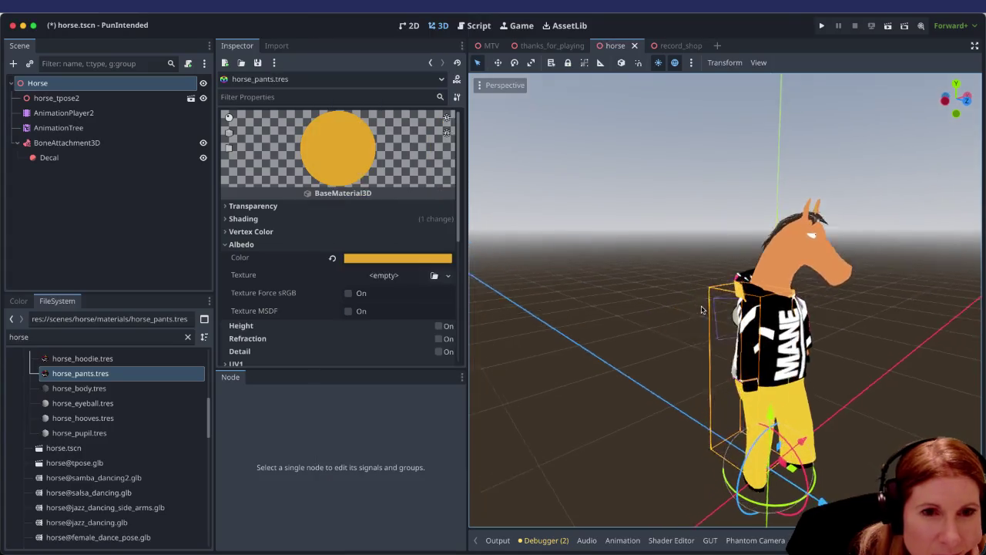
{"action": "left_click", "coordinate": [715, 259]}
{"action": "scroll", "coordinate": [771, 295], "scroll_direction": "right", "scroll_amount": 5}
{"action": "scroll", "coordinate": [771, 294], "scroll_direction": "left", "scroll_amount": 5}
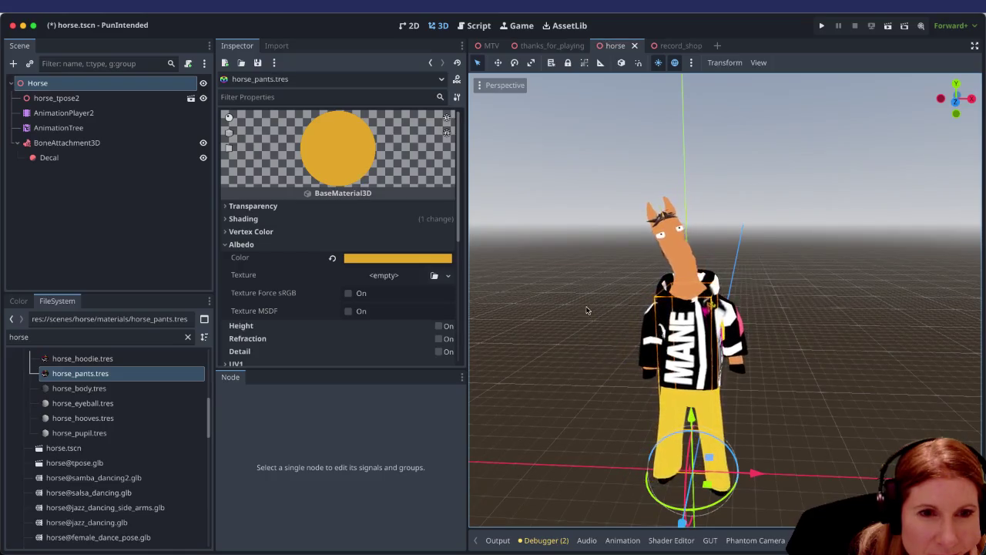
{"action": "left_click", "coordinate": [386, 261]}
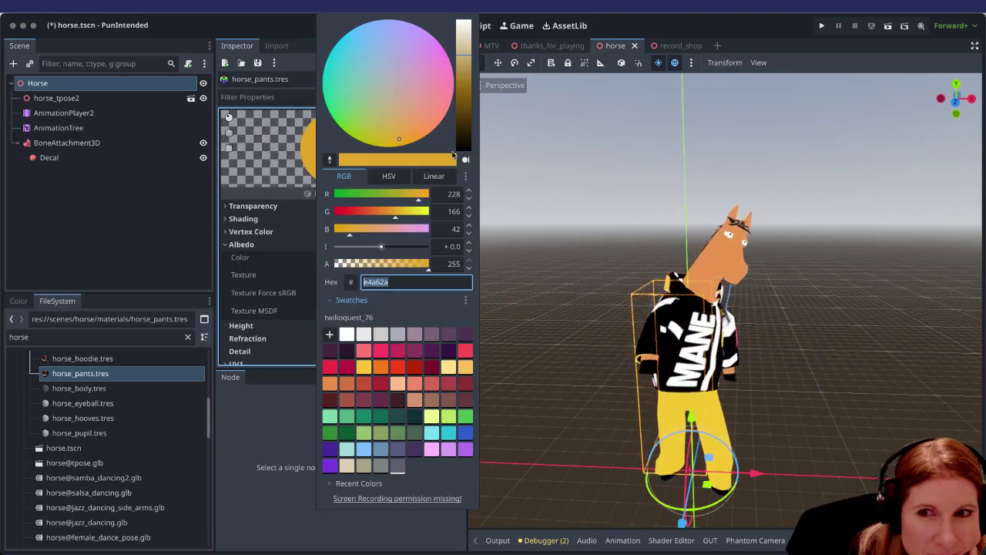
Tweak the hue, try salmon, red, yellow and pink swatches, and settle on purple 4f2351.
{"action": "left_click", "coordinate": [463, 40]}
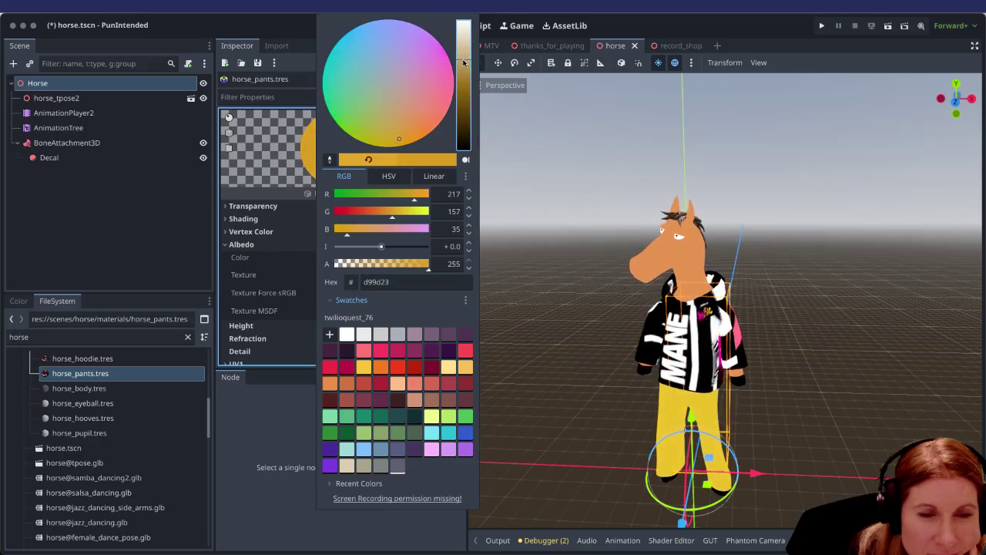
{"action": "left_click", "coordinate": [401, 137]}
{"action": "mouse_move", "coordinate": [401, 137]}
{"action": "left_mouse_down"}
{"action": "mouse_move", "coordinate": [424, 121]}
{"action": "mouse_move", "coordinate": [390, 141]}
{"action": "left_mouse_up"}
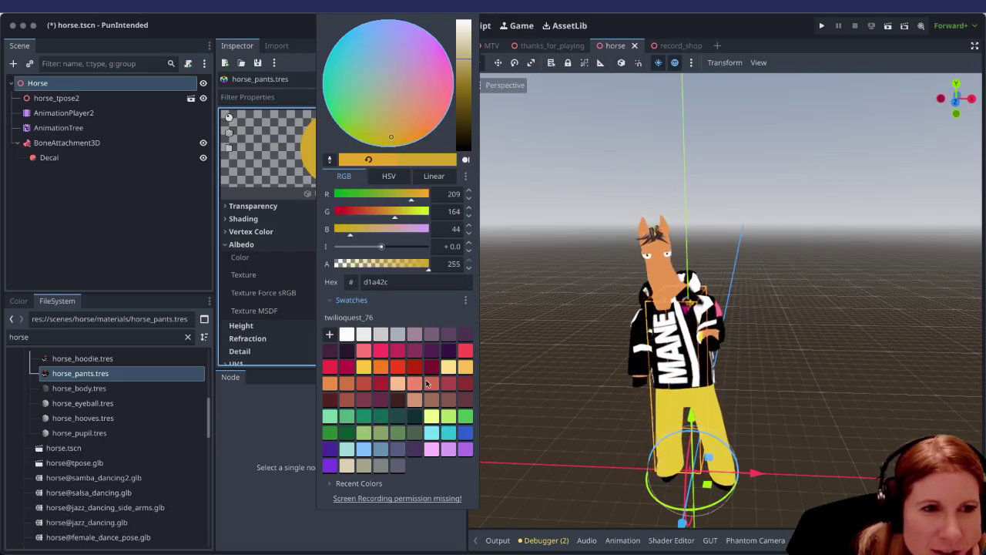
{"action": "left_click", "coordinate": [431, 382]}
{"action": "left_click", "coordinate": [432, 368]}
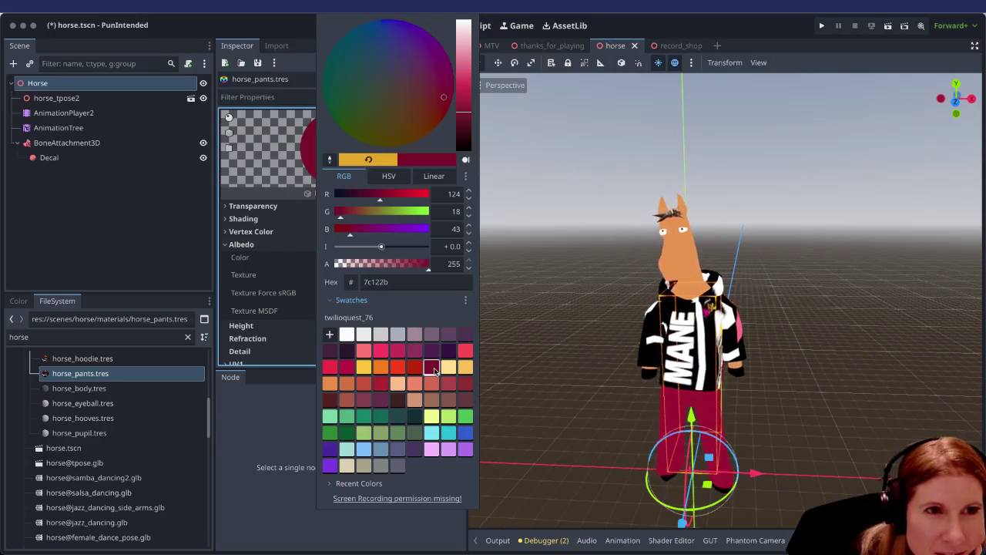
{"action": "left_click", "coordinate": [364, 367]}
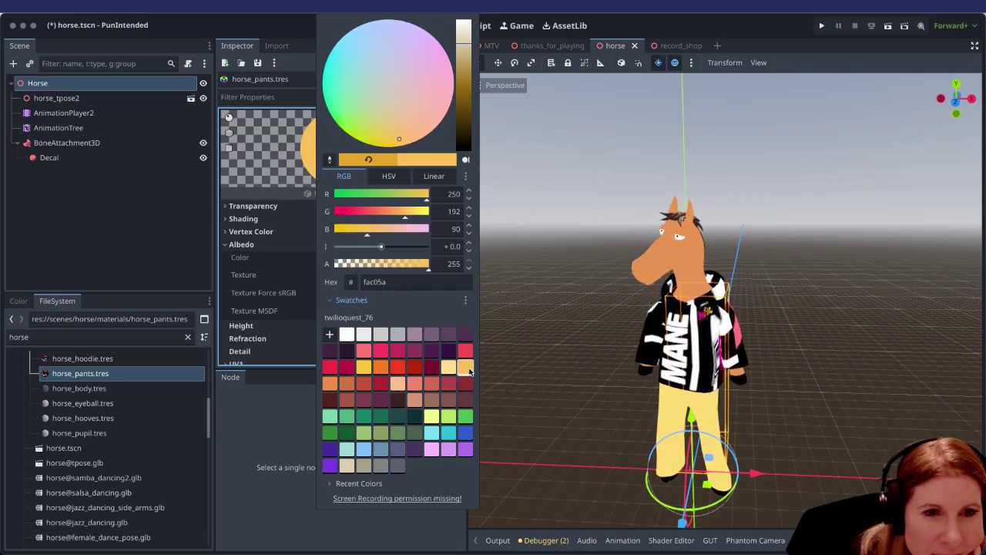
{"action": "left_click", "coordinate": [465, 350]}
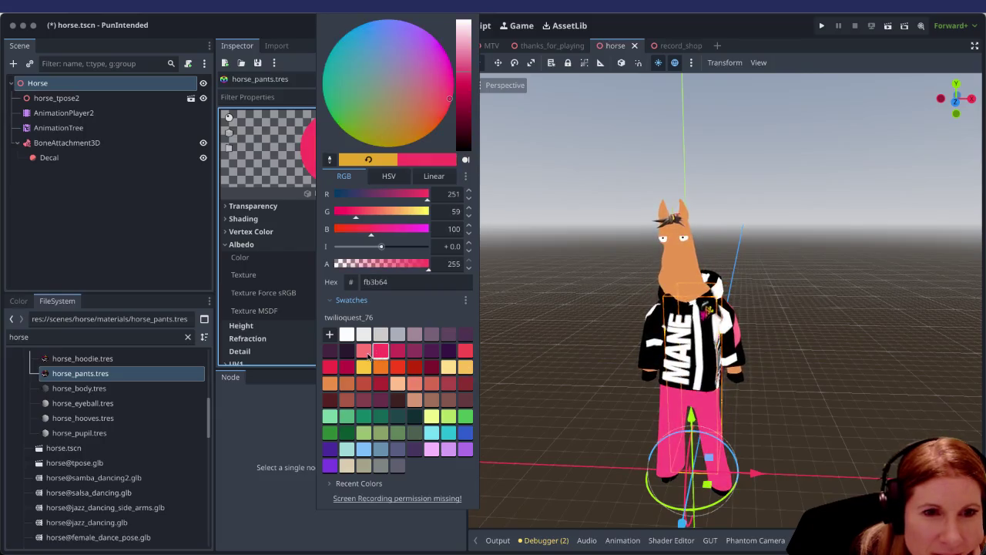
{"action": "left_click", "coordinate": [363, 351]}
{"action": "left_click", "coordinate": [448, 352]}
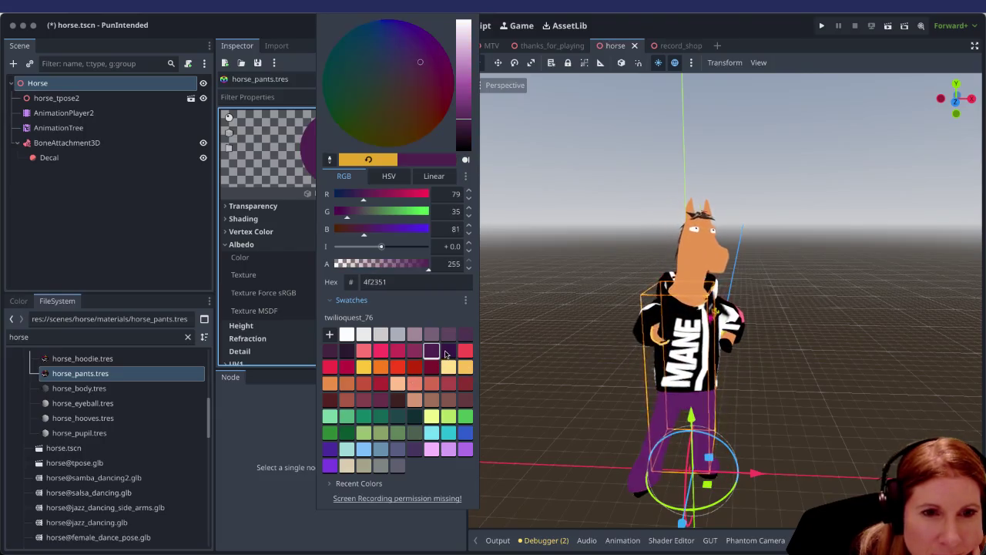
{"action": "left_click", "coordinate": [430, 355]}
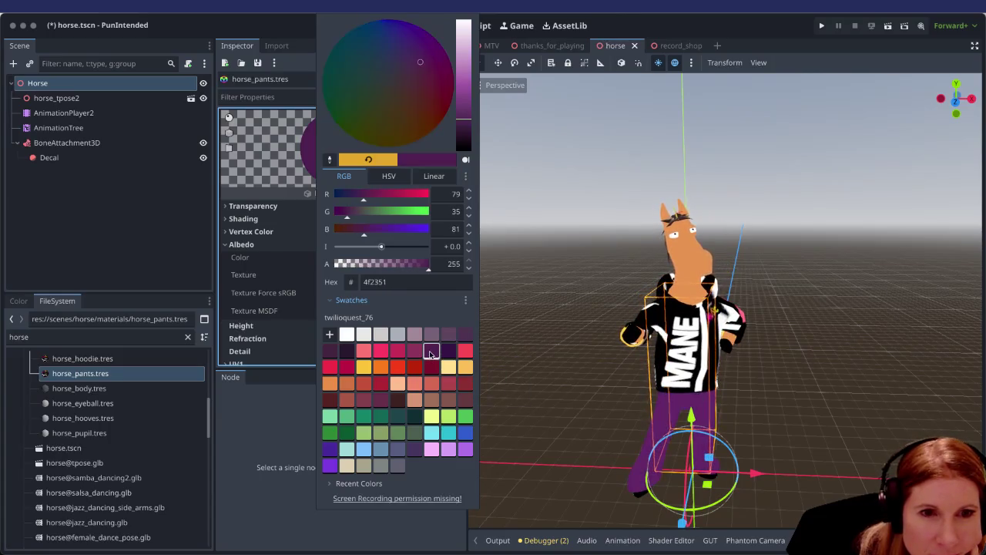
{"action": "left_click", "coordinate": [764, 426]}
View the horse from the side and save horse.tscn with Ctrl+S.
{"action": "scroll", "coordinate": [774, 402], "scroll_direction": "up", "scroll_amount": 3}
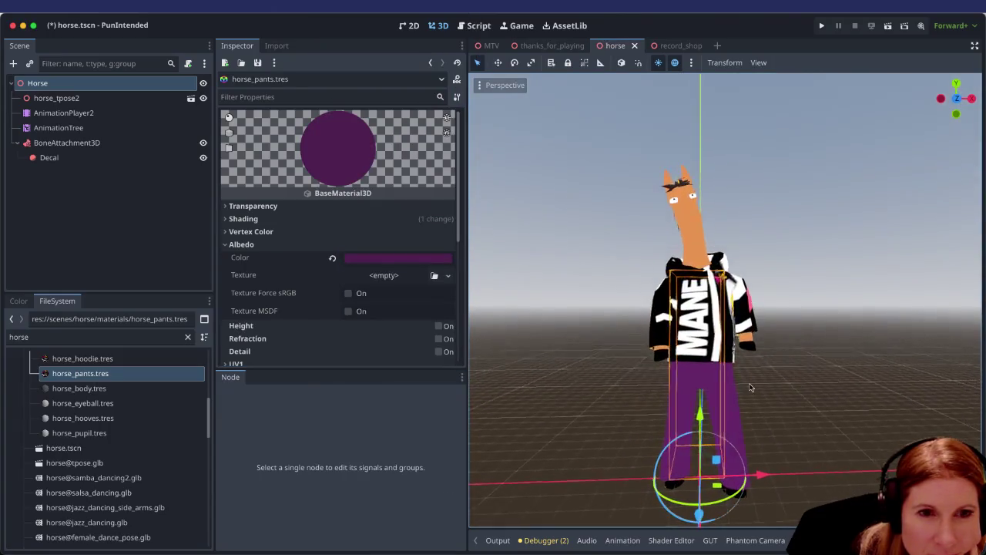
{"action": "mouse_move", "coordinate": [595, 399]}
{"action": "left_mouse_down"}
{"action": "mouse_move", "coordinate": [695, 392]}
{"action": "mouse_move", "coordinate": [667, 351]}
{"action": "left_mouse_up"}
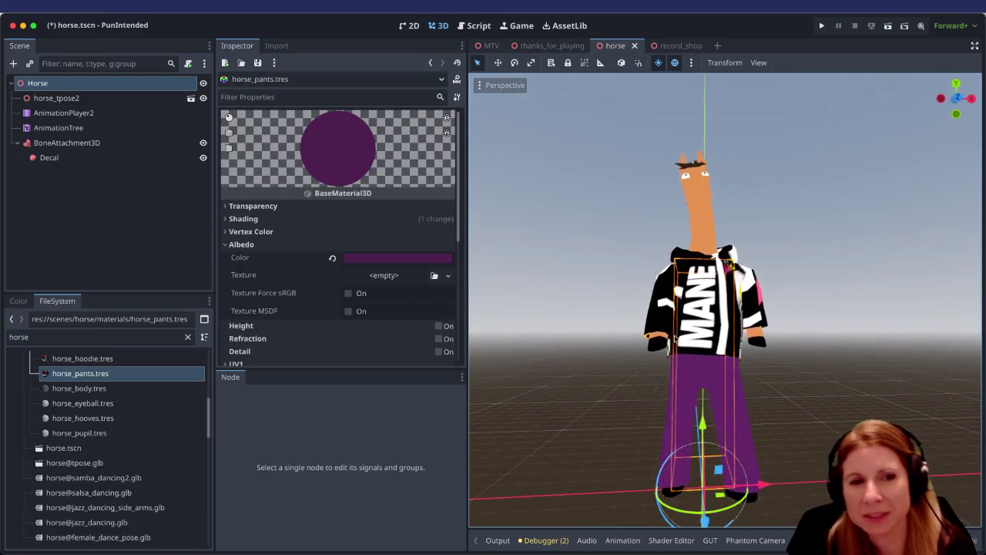
{"action": "key", "text": "ctrl+s"}
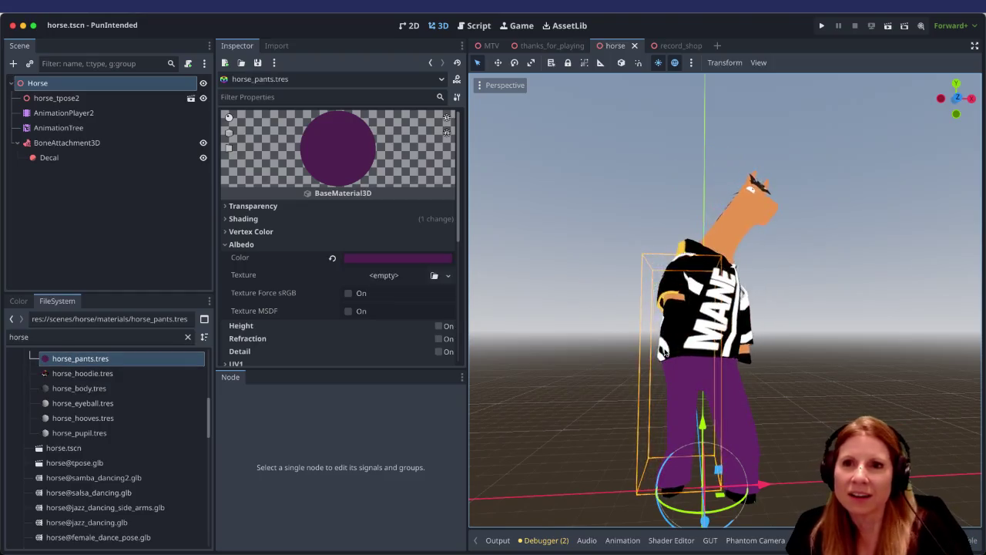